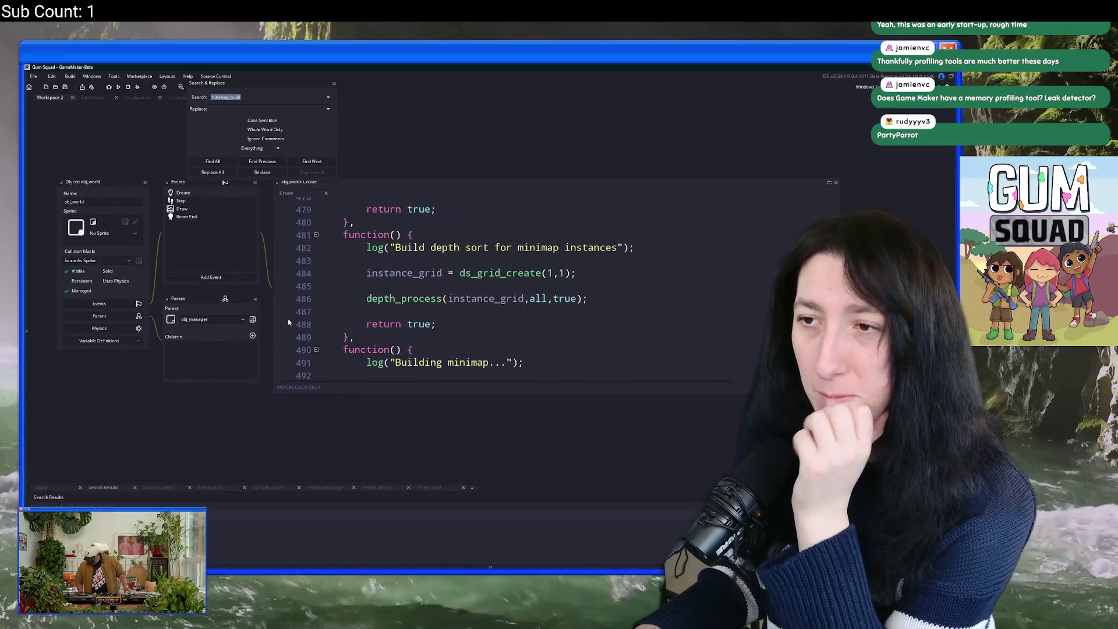
Step: Close the Search and Replace panel and jump to the minimap_build definition
{"action": "scroll", "coordinate": [407, 262], "scroll_direction": "down", "scroll_amount": 3}
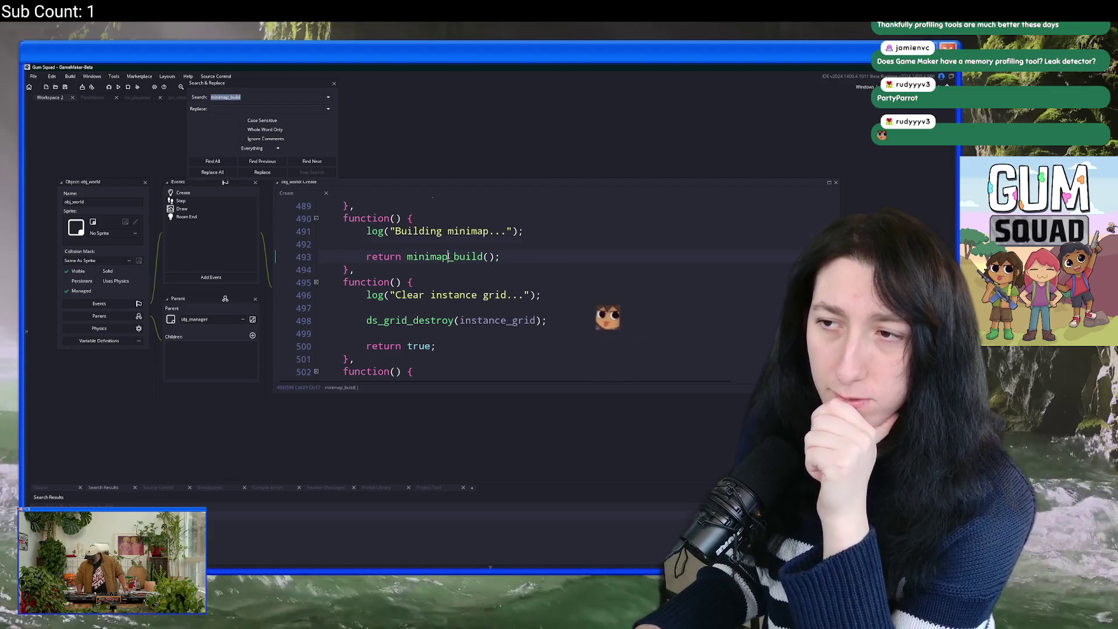
{"action": "left_click", "coordinate": [334, 85]}
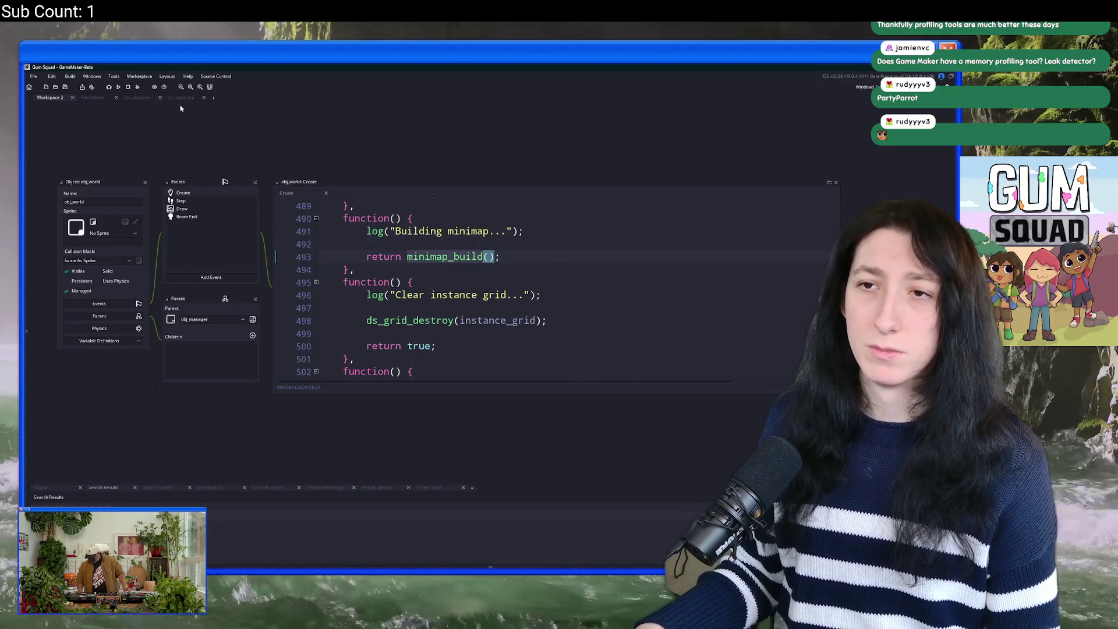
{"action": "key", "text": "F12"}
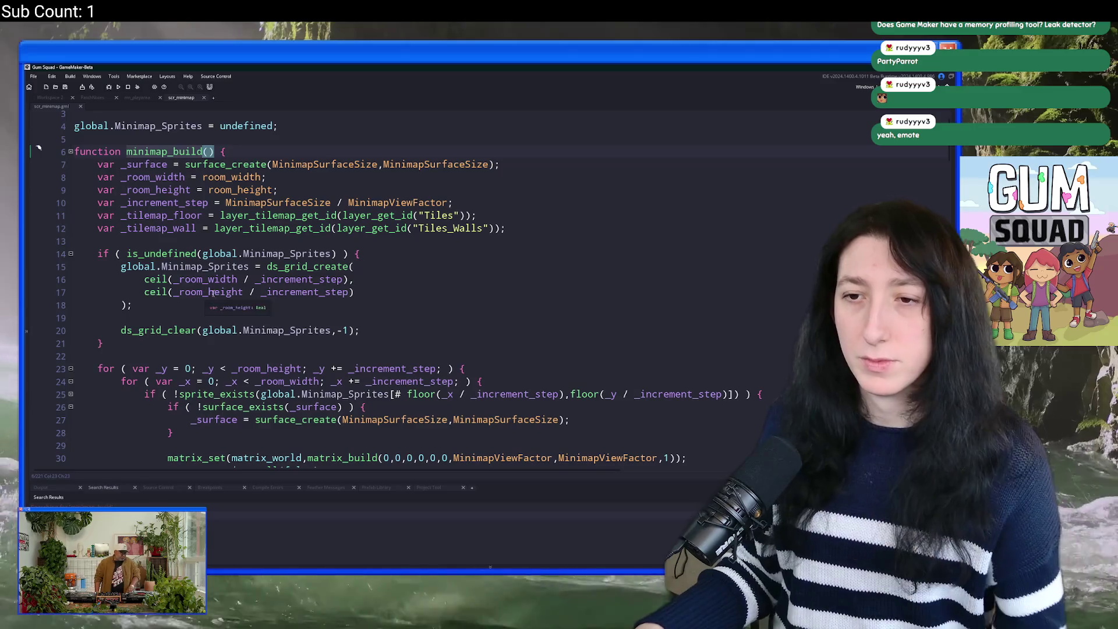
Step: Add an else block returning true after line 21, then save and close scr_minimap
{"action": "left_click", "coordinate": [143, 343]}
{"action": "type", "text": "else {"}
{"action": "key", "text": "Return"}
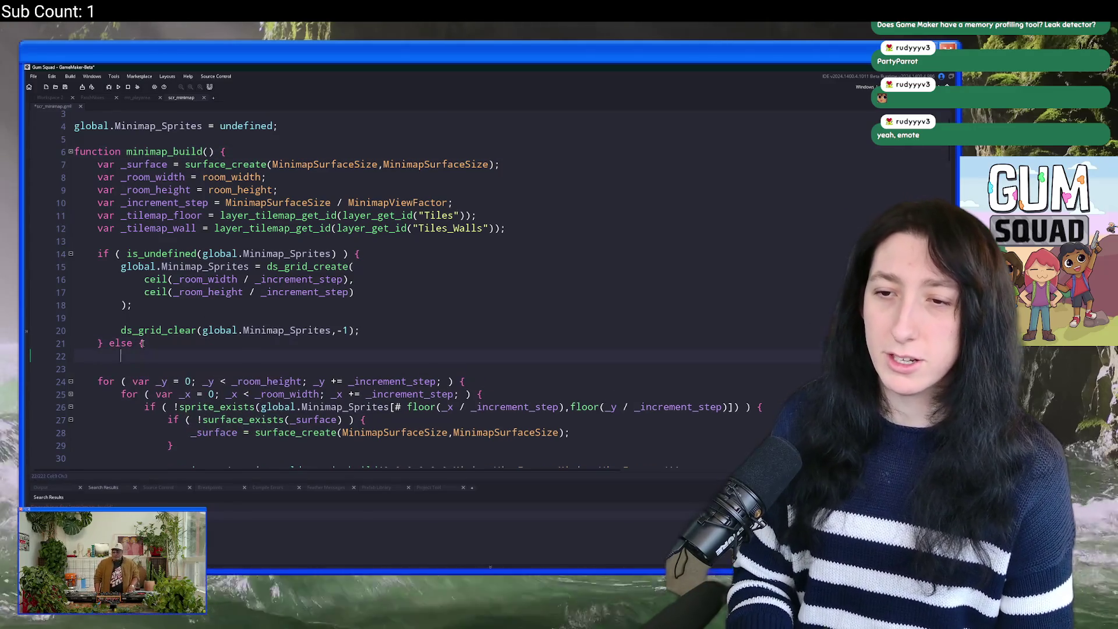
{"action": "type", "text": "}"}
{"action": "key", "text": "Up"}
{"action": "key", "text": "End"}
{"action": "key", "text": "Return"}
{"action": "type", "text": "return true;"}
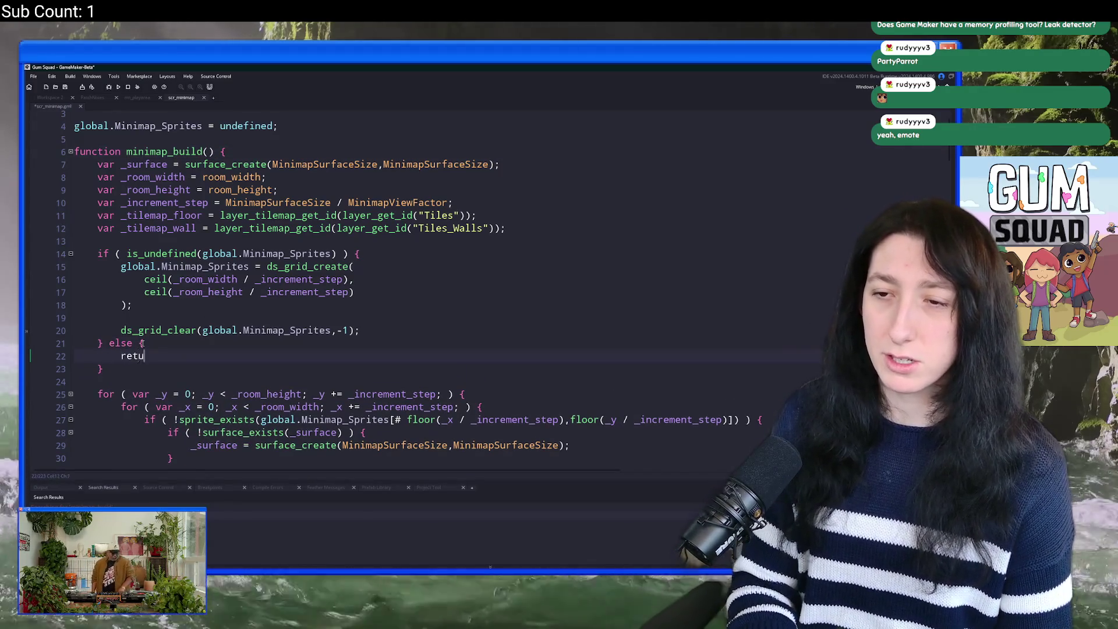
{"action": "key", "text": "ctrl+s"}
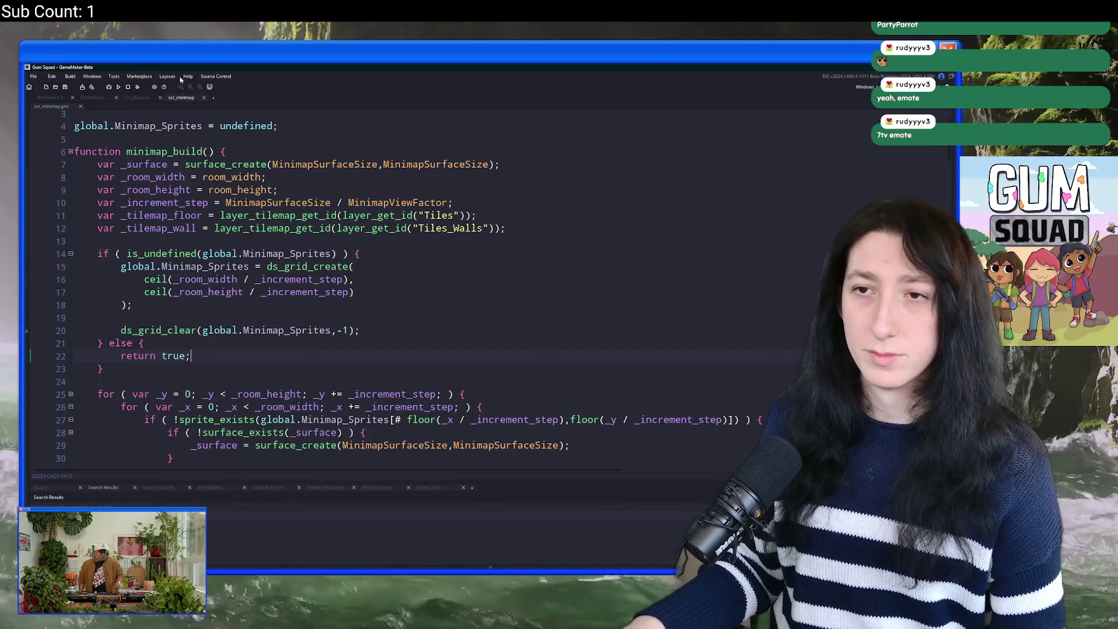
{"action": "middle_click", "coordinate": [190, 99]}
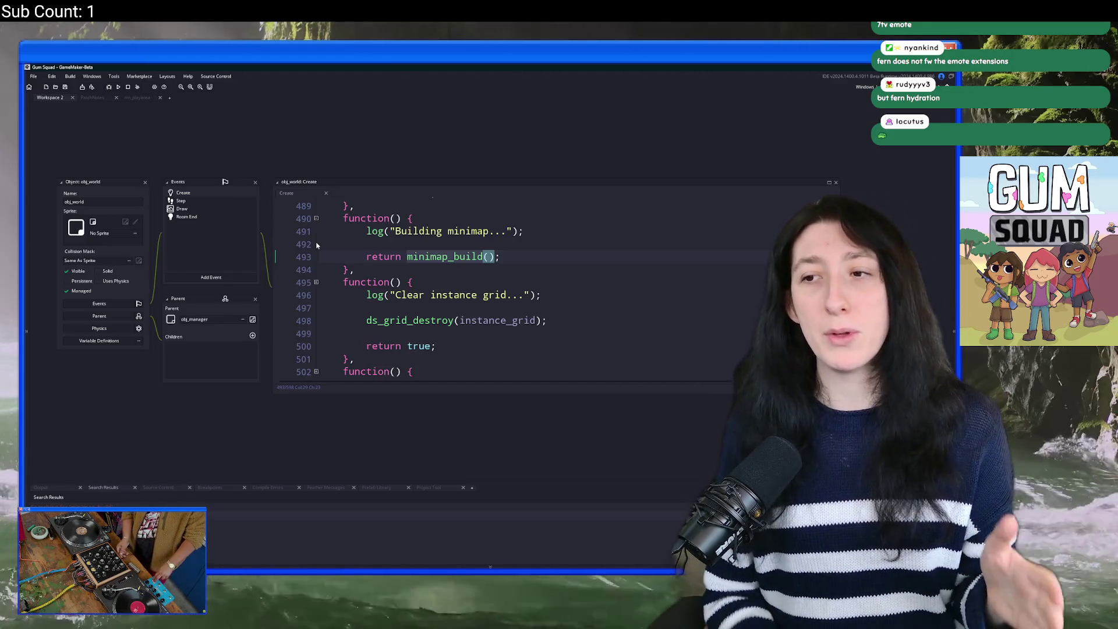
{"action": "key", "text": "Up"}
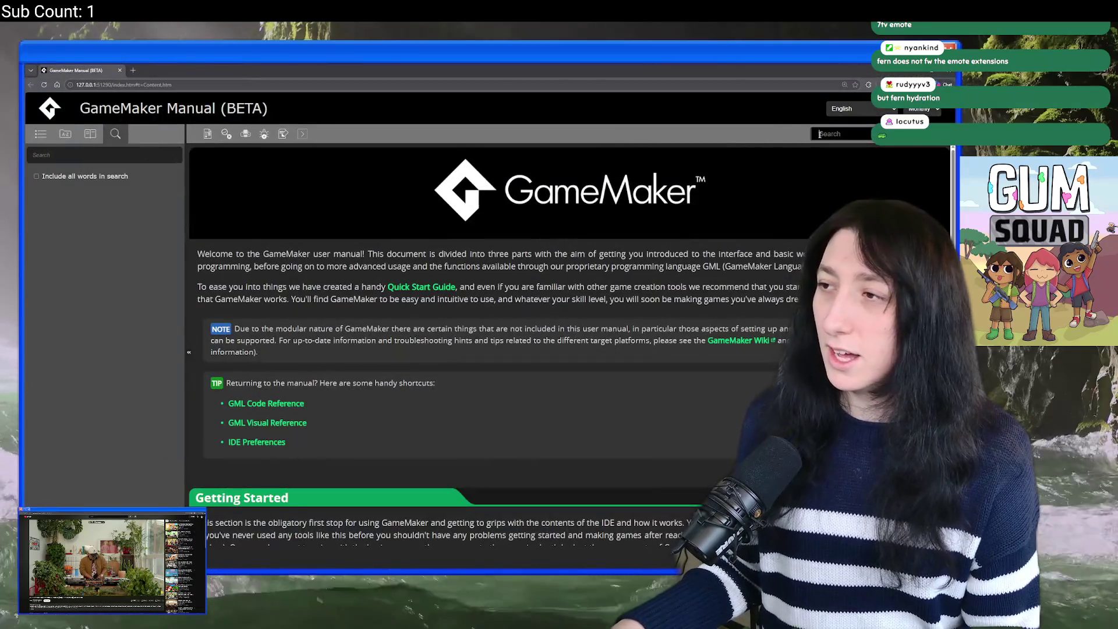
Step: Search the GameMaker Manual for 'ds_list'
{"action": "left_click", "coordinate": [820, 135]}
{"action": "type", "text": "ds_list"}
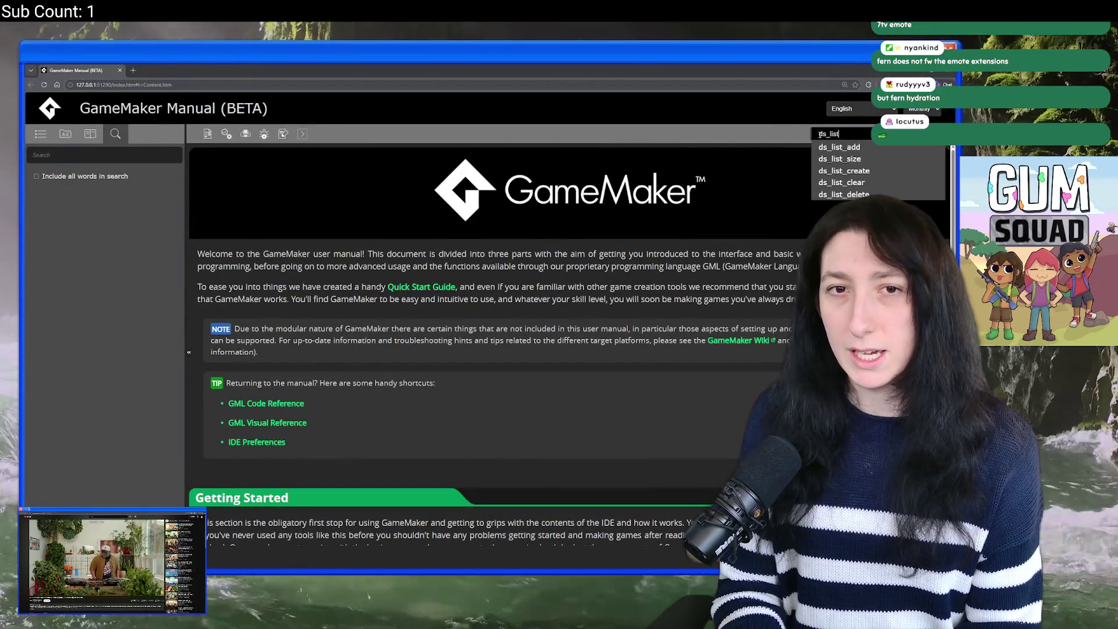
{"action": "key", "text": "Return"}
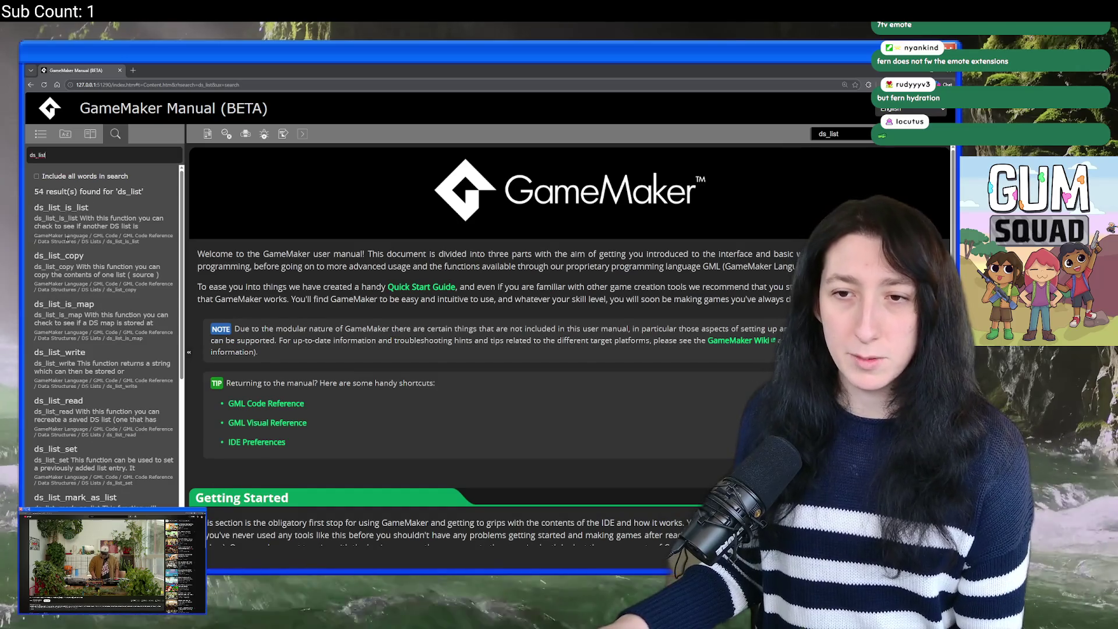
Step: Go from the ds_list_is_list entry to the DS Lists overview page, then open a blank tab
{"action": "left_click", "coordinate": [61, 207]}
{"action": "scroll", "coordinate": [219, 520], "scroll_direction": "down", "scroll_amount": 5}
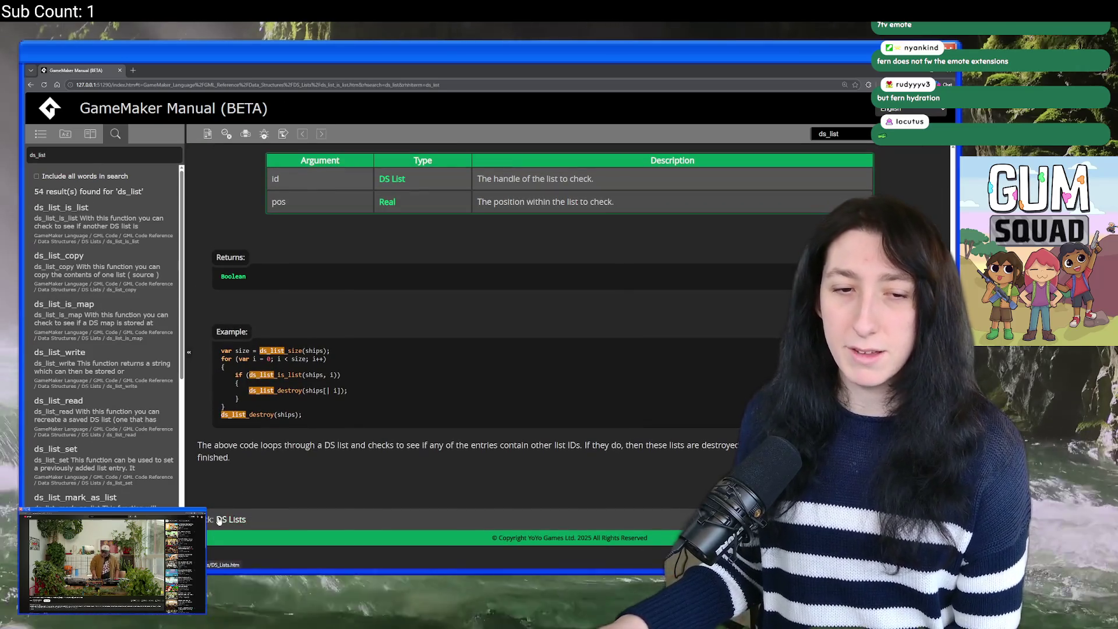
{"action": "left_click", "coordinate": [219, 520]}
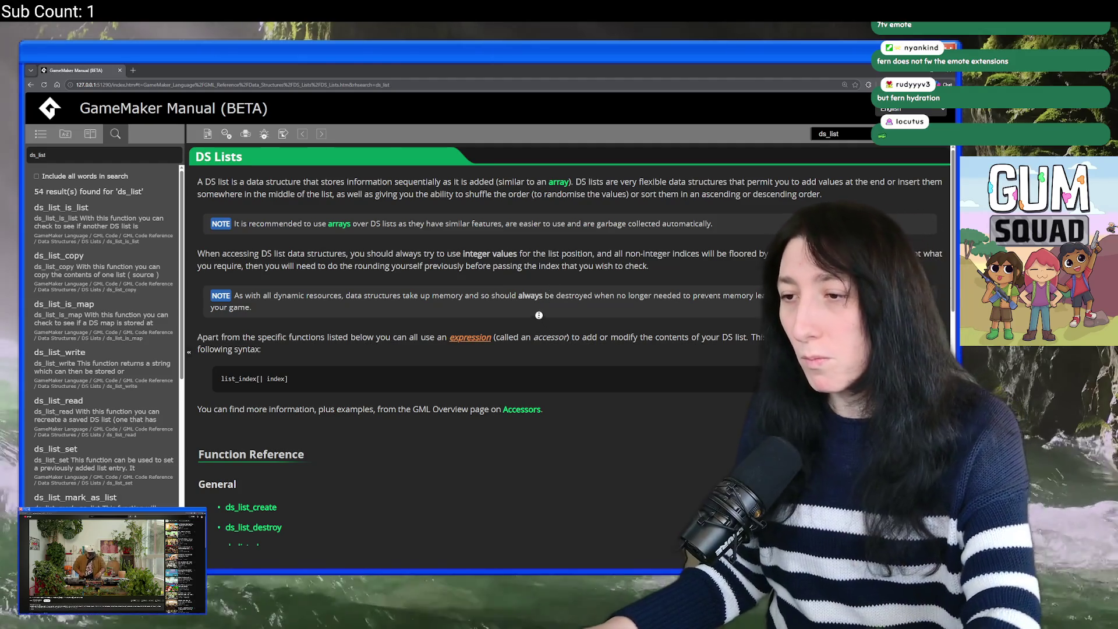
{"action": "scroll", "coordinate": [449, 312], "scroll_direction": "down", "scroll_amount": 10}
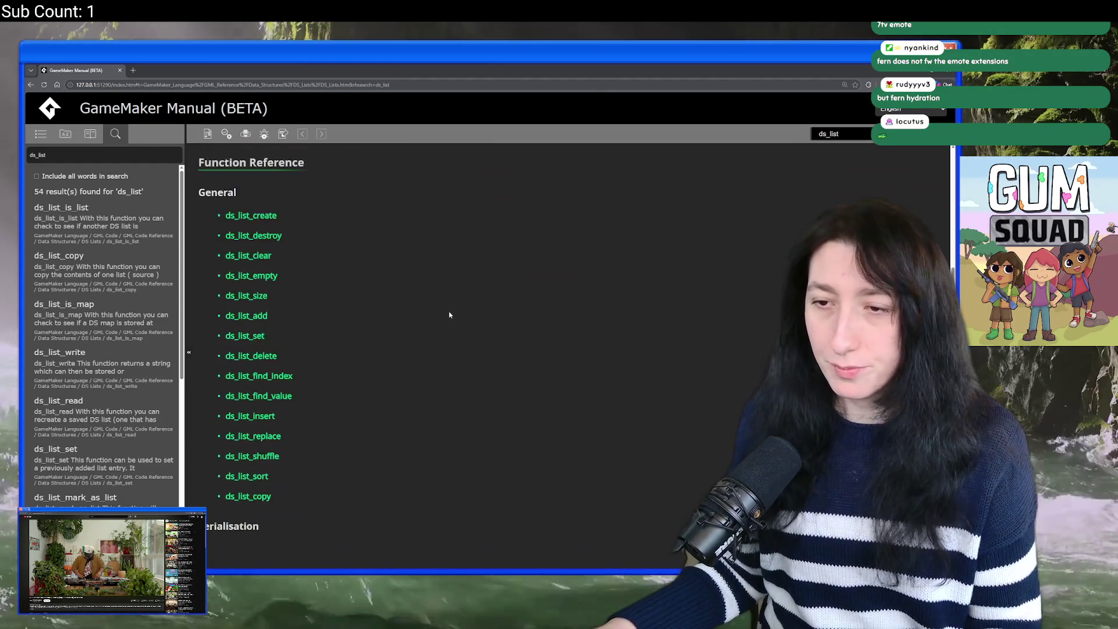
{"action": "scroll", "coordinate": [386, 344], "scroll_direction": "up", "scroll_amount": 15}
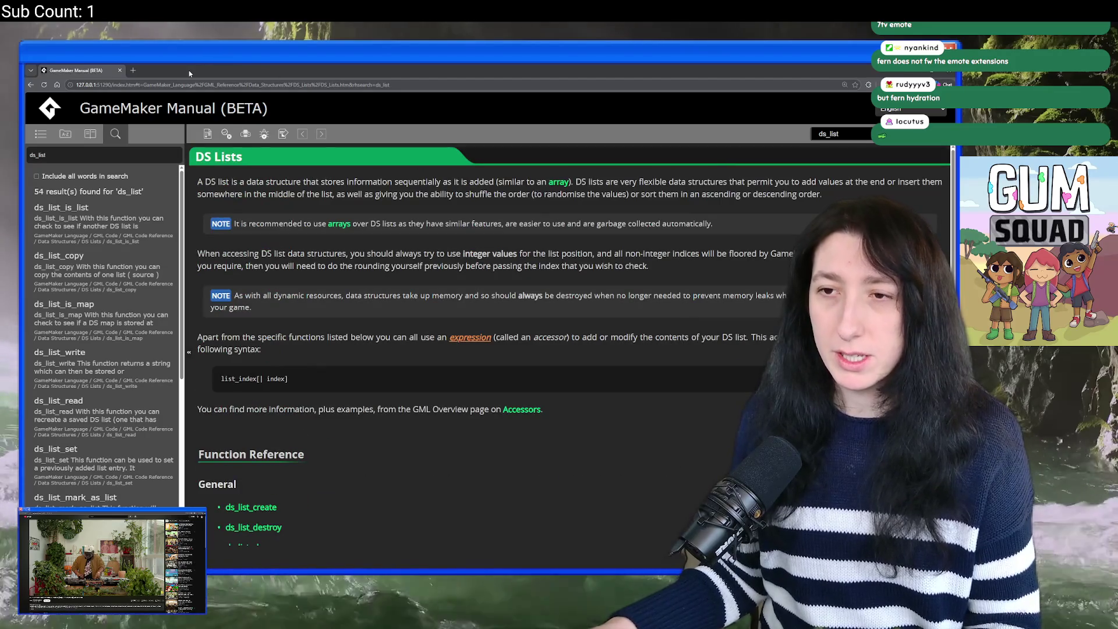
{"action": "left_click", "coordinate": [133, 71]}
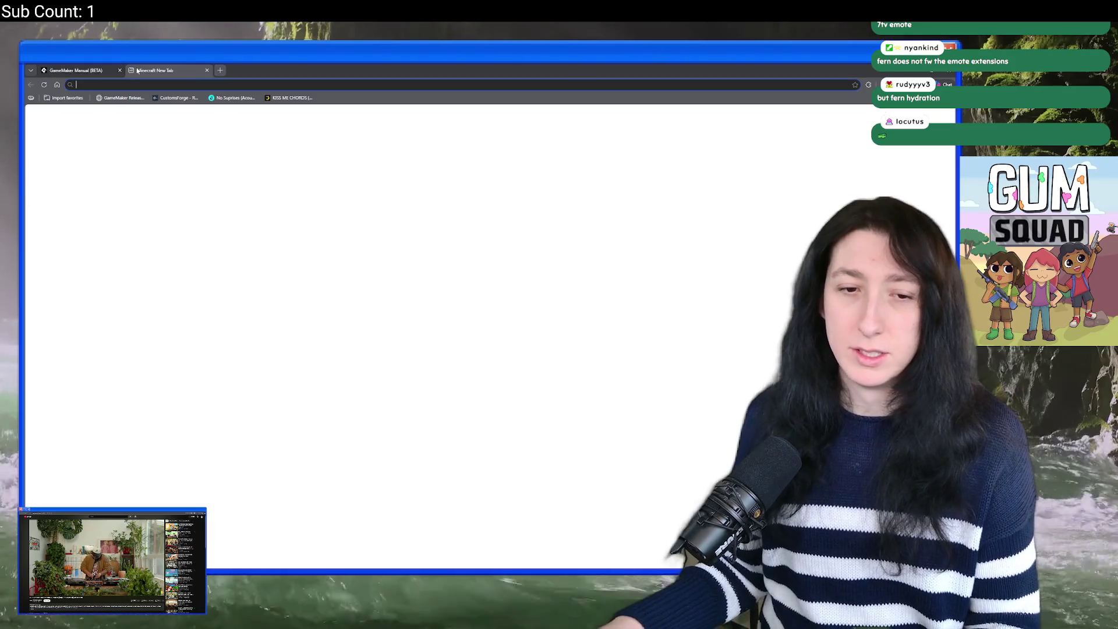
Step: Search Bing for 'game maker are ds lists tracked by the garbage collector' and skim the results
{"action": "type", "text": "game makeriare"}
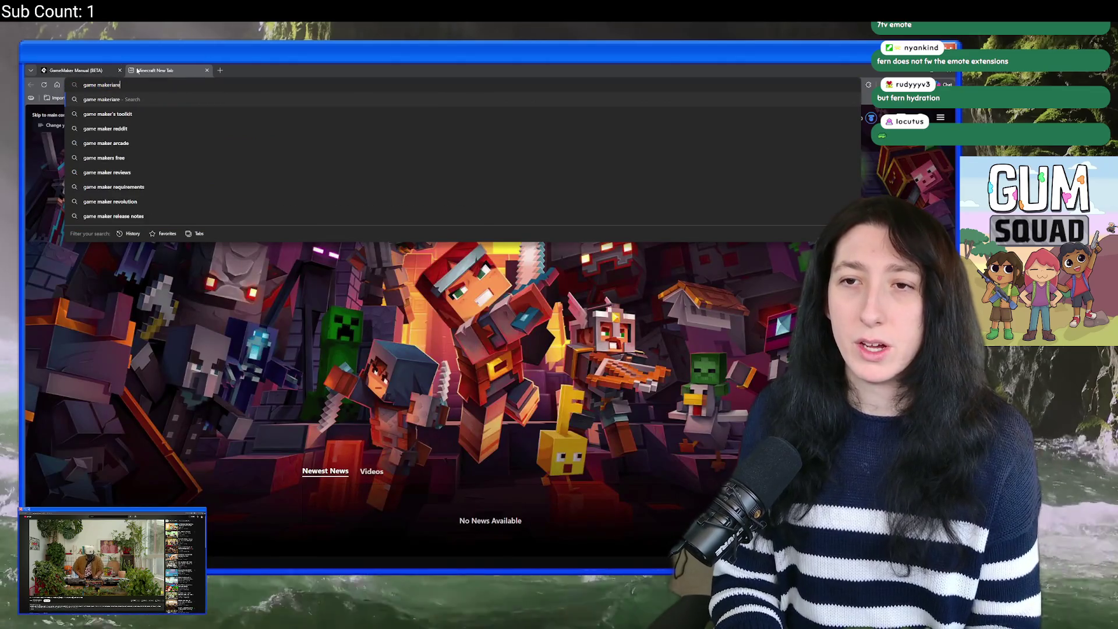
{"action": "key", "text": "BackSpace"}
{"action": "key", "text": "BackSpace"}
{"action": "key", "text": "BackSpace"}
{"action": "key", "text": "BackSpace"}
{"action": "type", "text": " ae"}
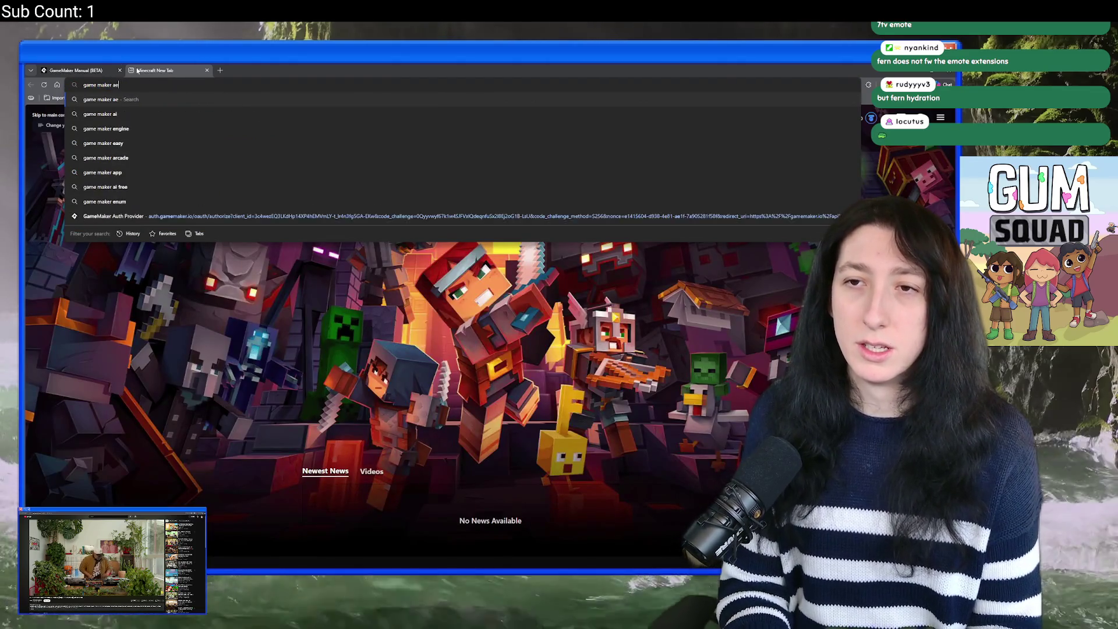
{"action": "key", "text": "BackSpace"}
{"action": "type", "text": "re ds lists "}
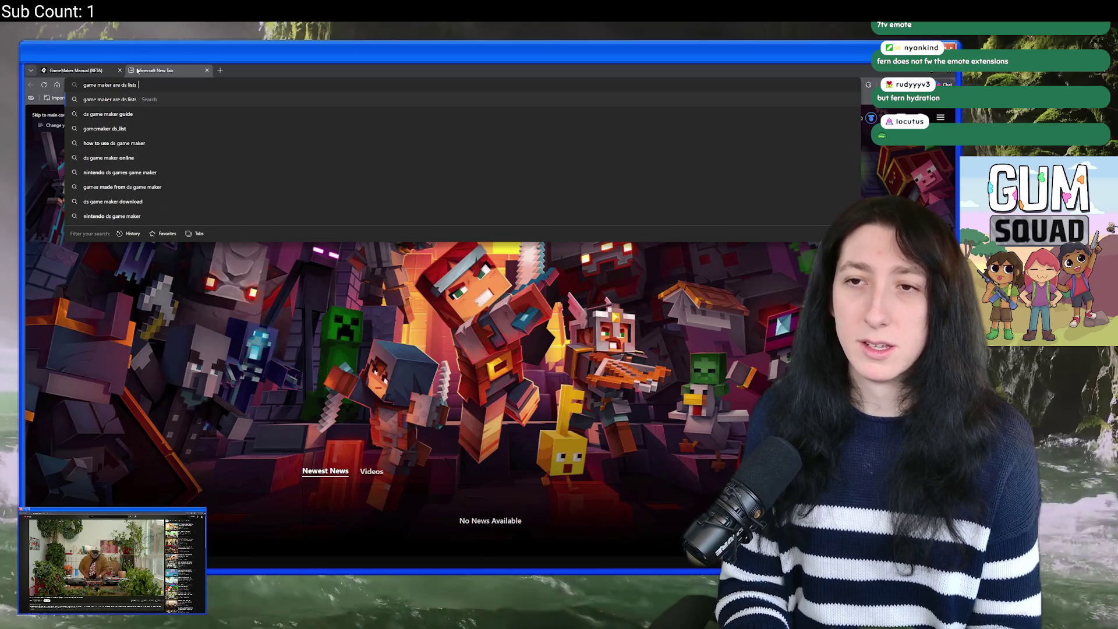
{"action": "type", "text": "tracked by teh g"}
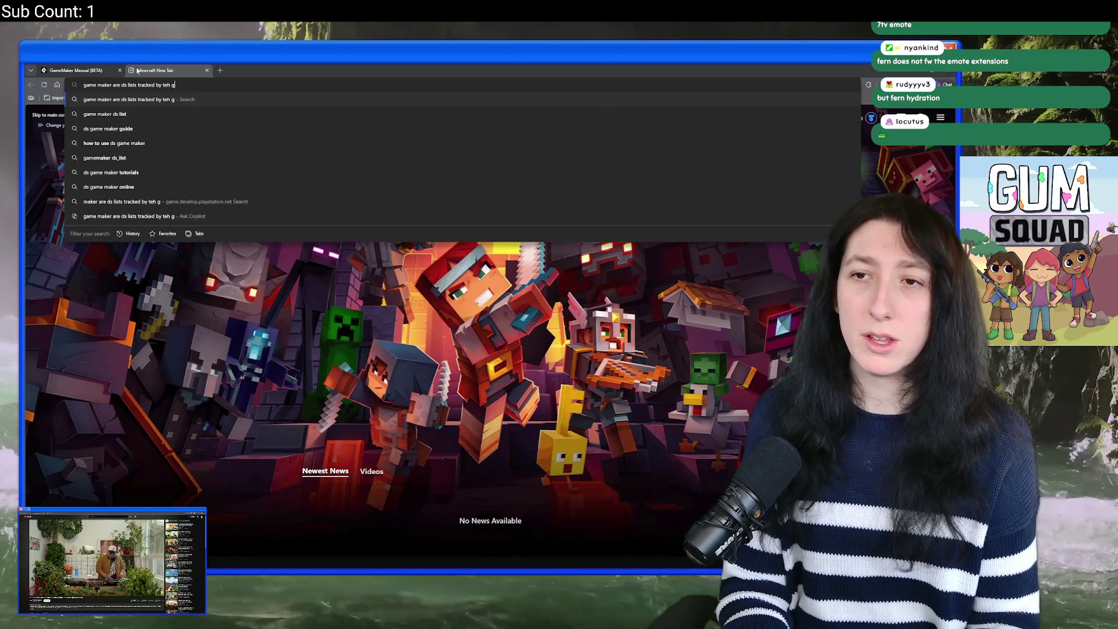
{"action": "key", "text": "BackSpace"}
{"action": "key", "text": "BackSpace"}
{"action": "key", "text": "BackSpace"}
{"action": "key", "text": "BackSpace"}
{"action": "type", "text": "he garb"}
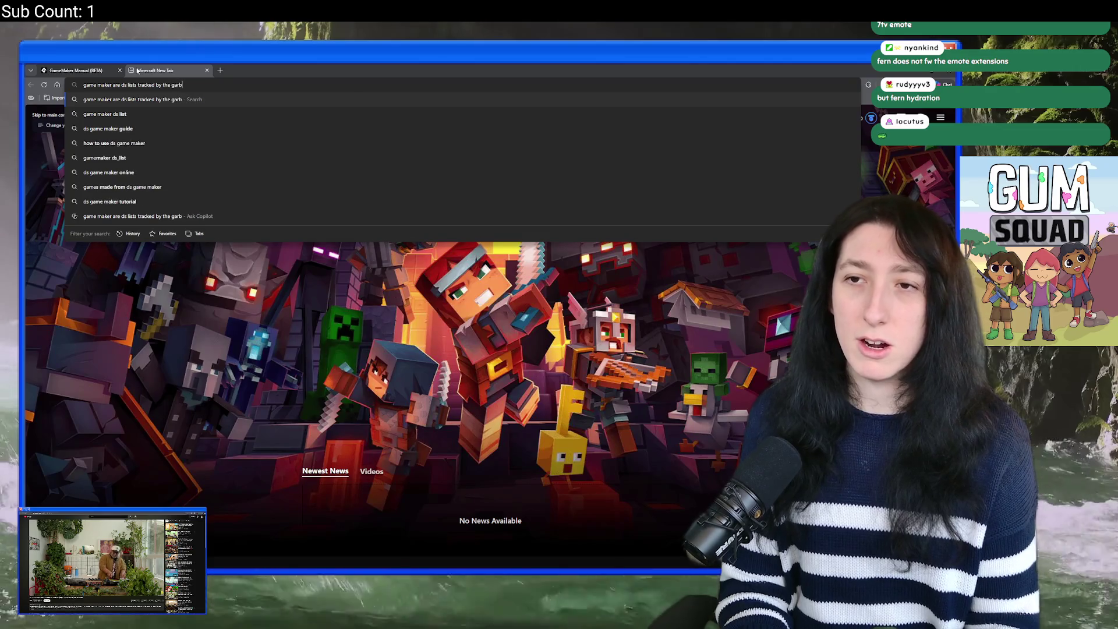
{"action": "type", "text": "age collector"}
{"action": "key", "text": "Return"}
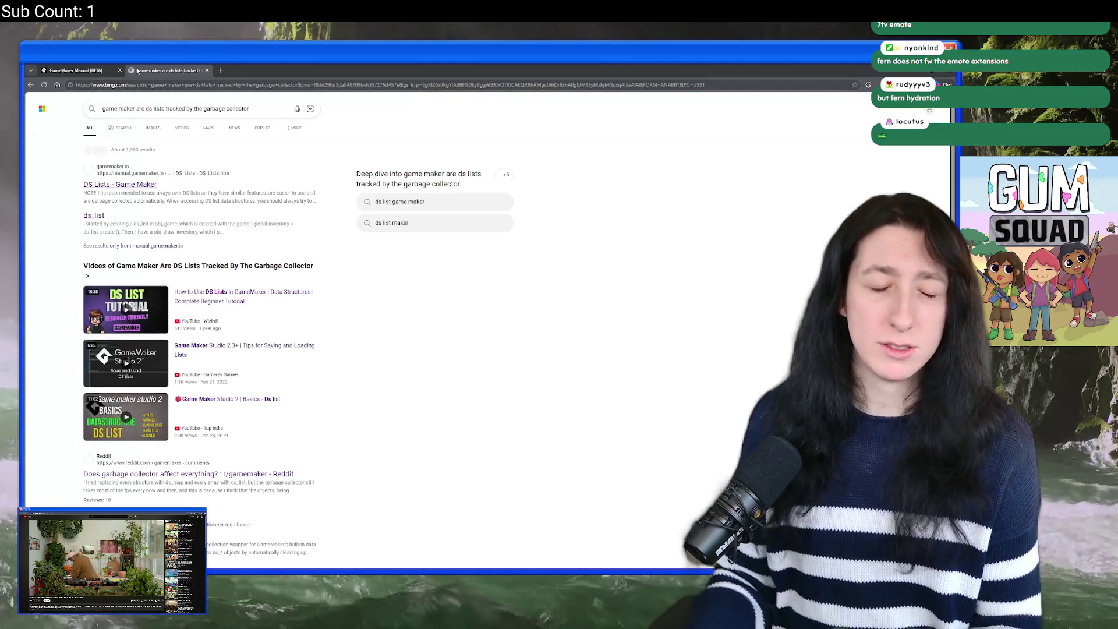
{"action": "scroll", "coordinate": [159, 338], "scroll_direction": "down", "scroll_amount": 3}
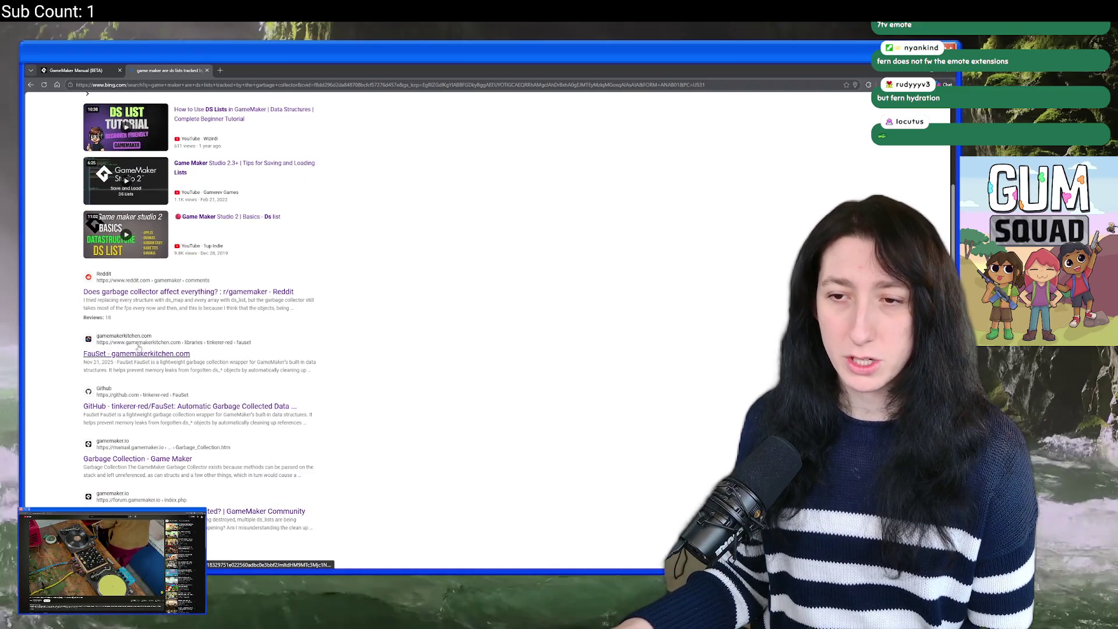
{"action": "mouse_move", "coordinate": [166, 298]}
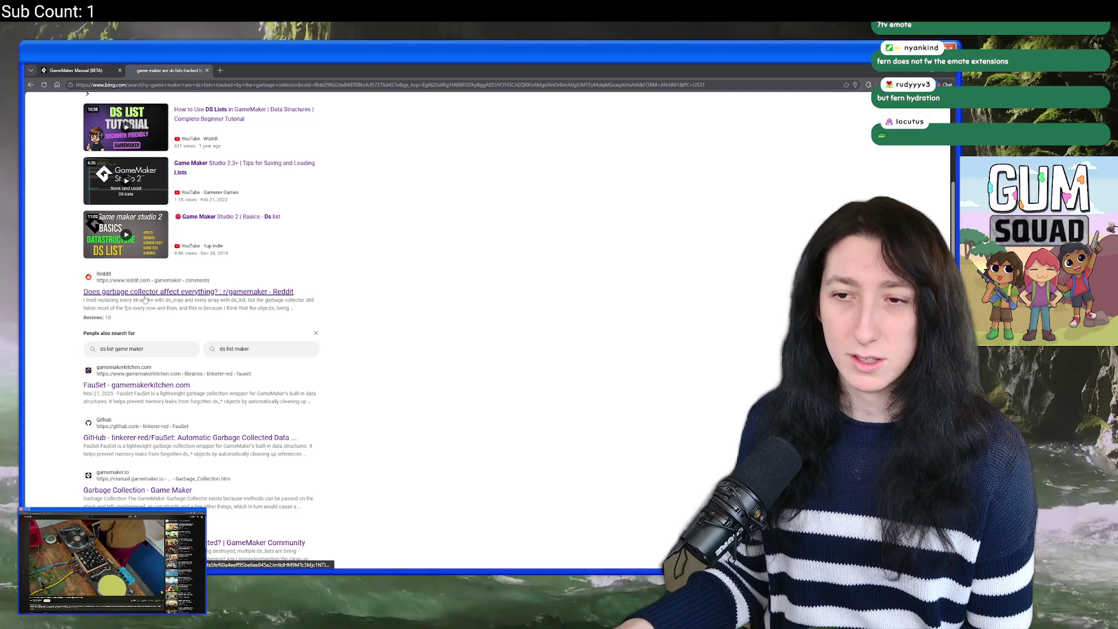
{"action": "scroll", "coordinate": [139, 300], "scroll_direction": "down", "scroll_amount": 2}
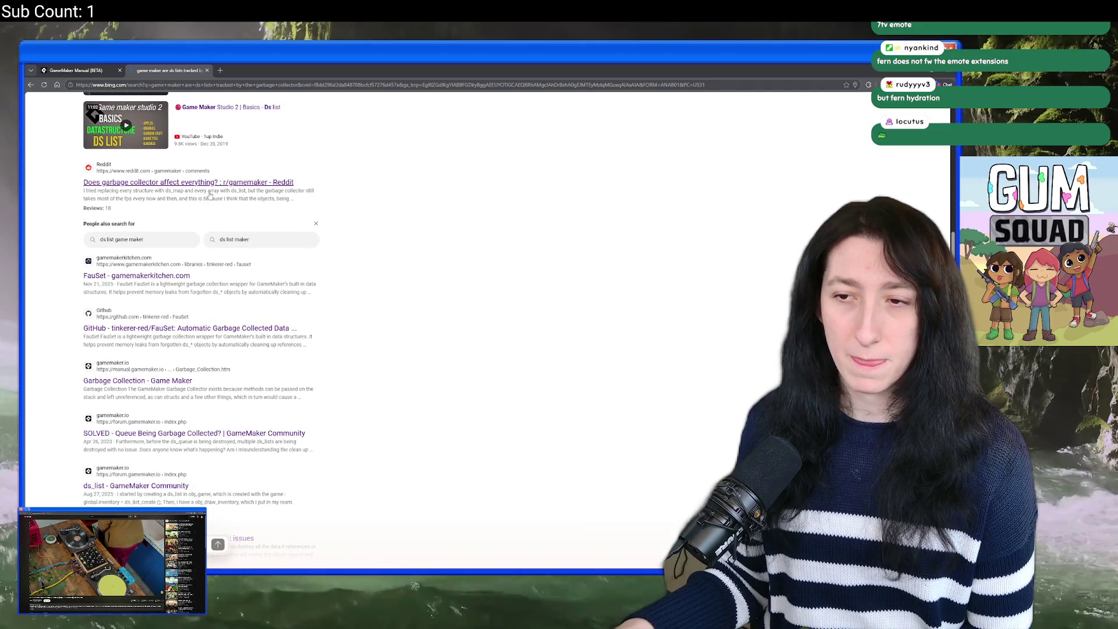
Step: Open the r/gamemaker garbage-collector thread at 175% zoom and read the first comment
{"action": "left_click", "coordinate": [215, 183]}
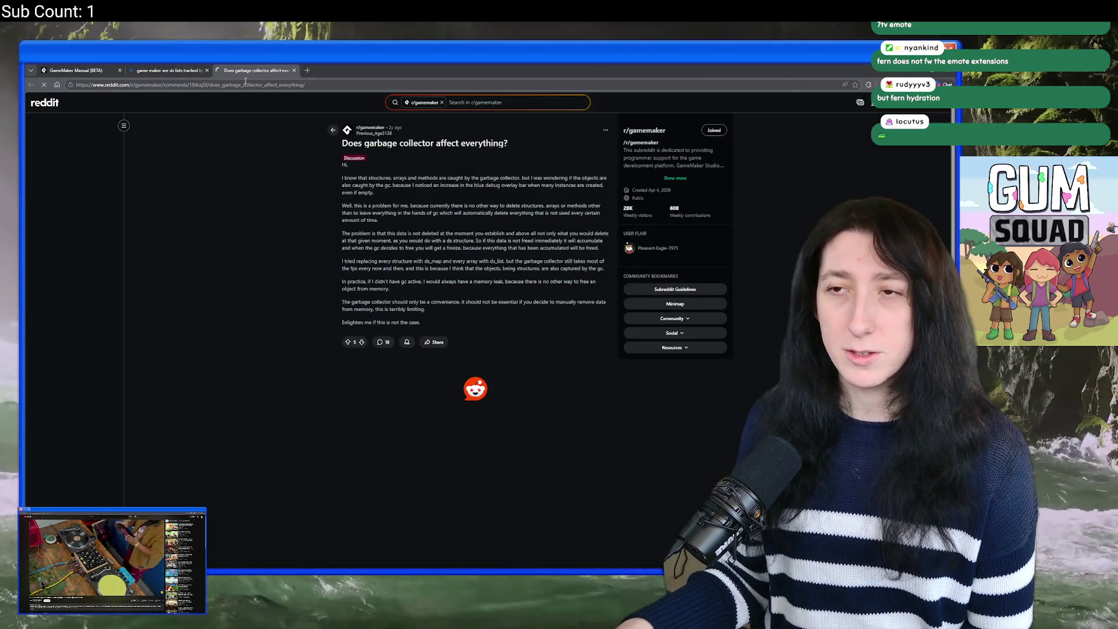
{"action": "scroll", "coordinate": [326, 233], "scroll_direction": "down", "scroll_amount": 6}
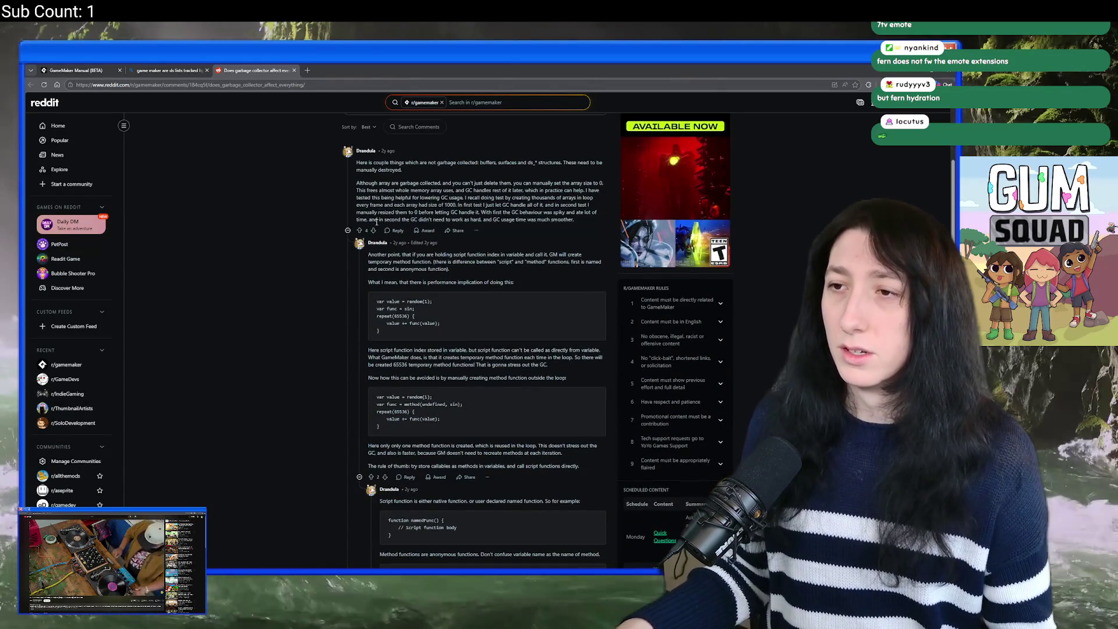
{"action": "key", "text": "ctrl+plus"}
{"action": "key", "text": "ctrl+plus"}
{"action": "key", "text": "ctrl+plus"}
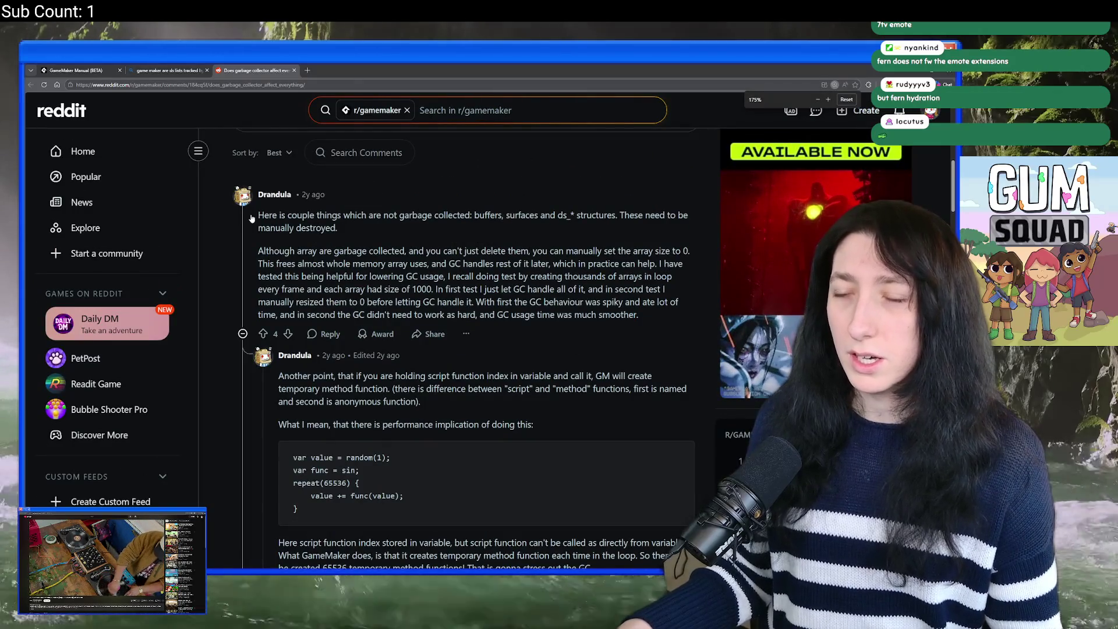
{"action": "left_click_drag", "start_coordinate": [253, 217], "coordinate": [318, 216]}
{"action": "left_click", "coordinate": [284, 259]}
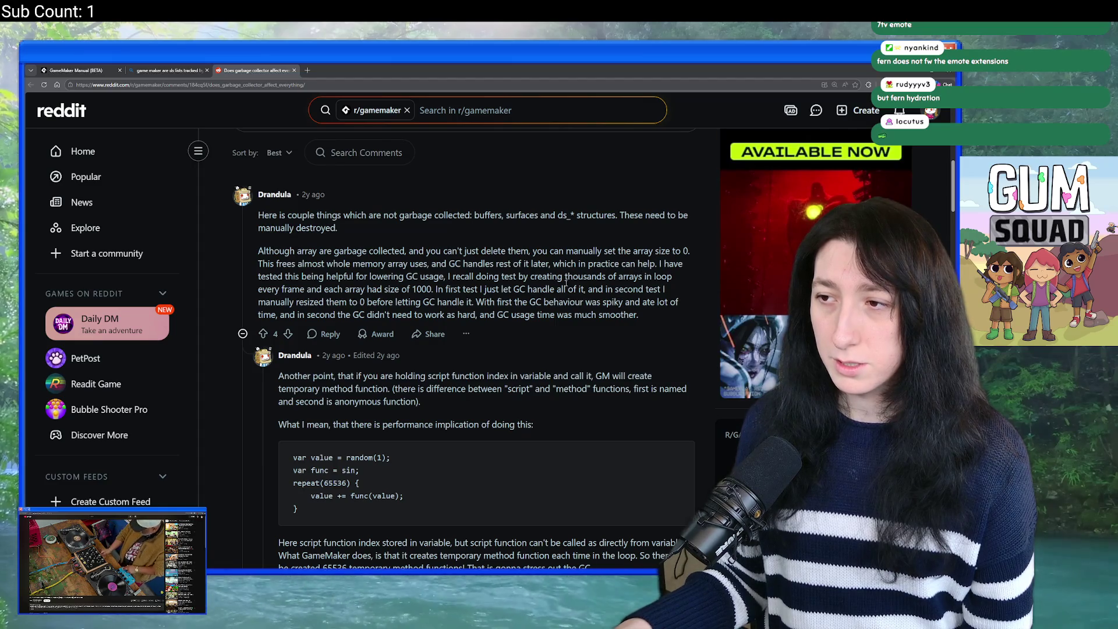
Step: Scroll down to the global.gEnemyAction code example, then zoom back out to 125%
{"action": "scroll", "coordinate": [390, 279], "scroll_direction": "down", "scroll_amount": 2}
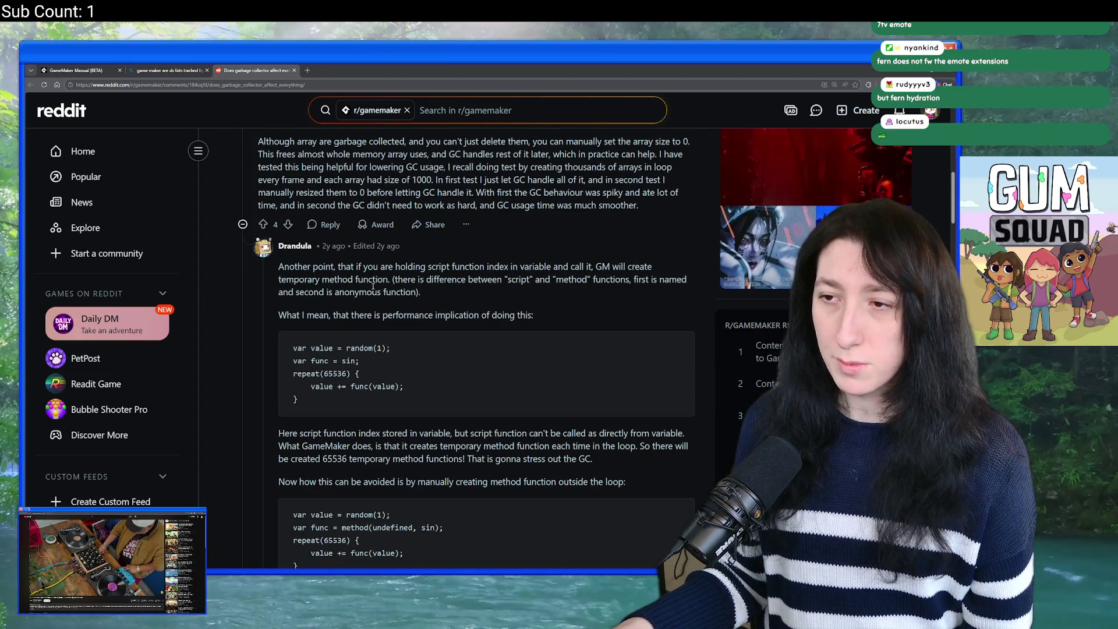
{"action": "scroll", "coordinate": [453, 327], "scroll_direction": "down", "scroll_amount": 3}
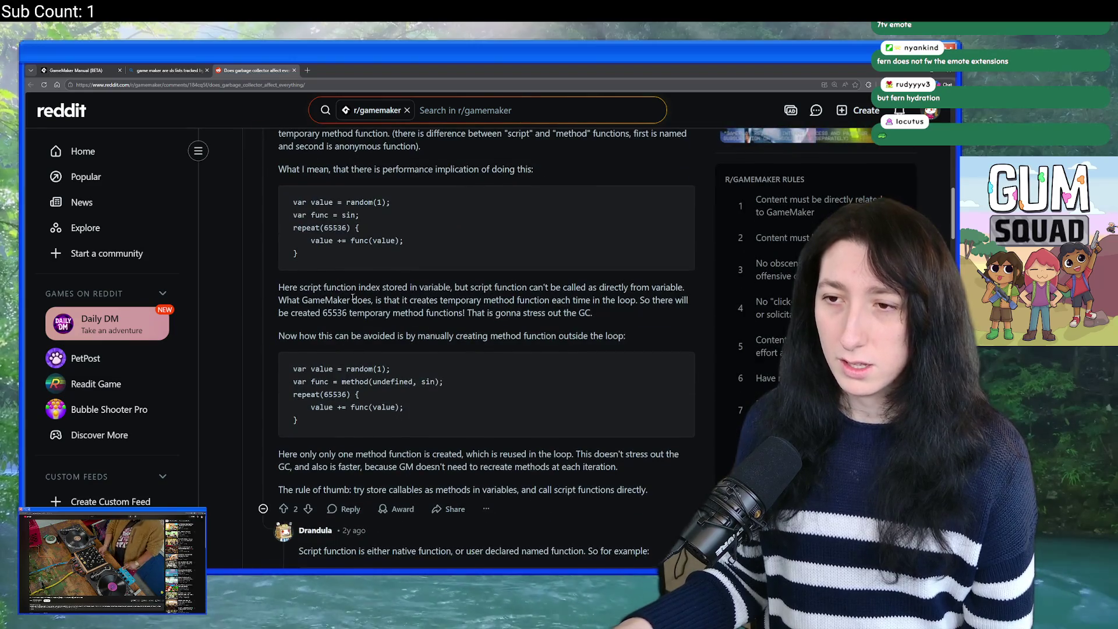
{"action": "scroll", "coordinate": [354, 294], "scroll_direction": "down", "scroll_amount": 2}
{"action": "scroll", "coordinate": [353, 293], "scroll_direction": "down", "scroll_amount": 3}
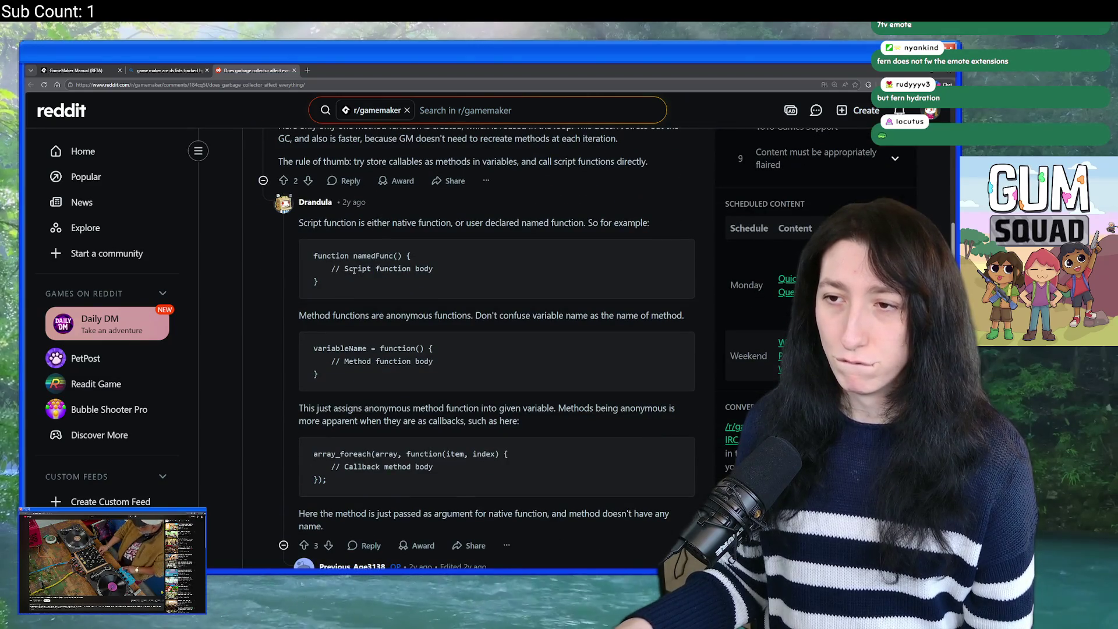
{"action": "scroll", "coordinate": [354, 270], "scroll_direction": "down", "scroll_amount": 2}
{"action": "scroll", "coordinate": [378, 274], "scroll_direction": "down", "scroll_amount": 4}
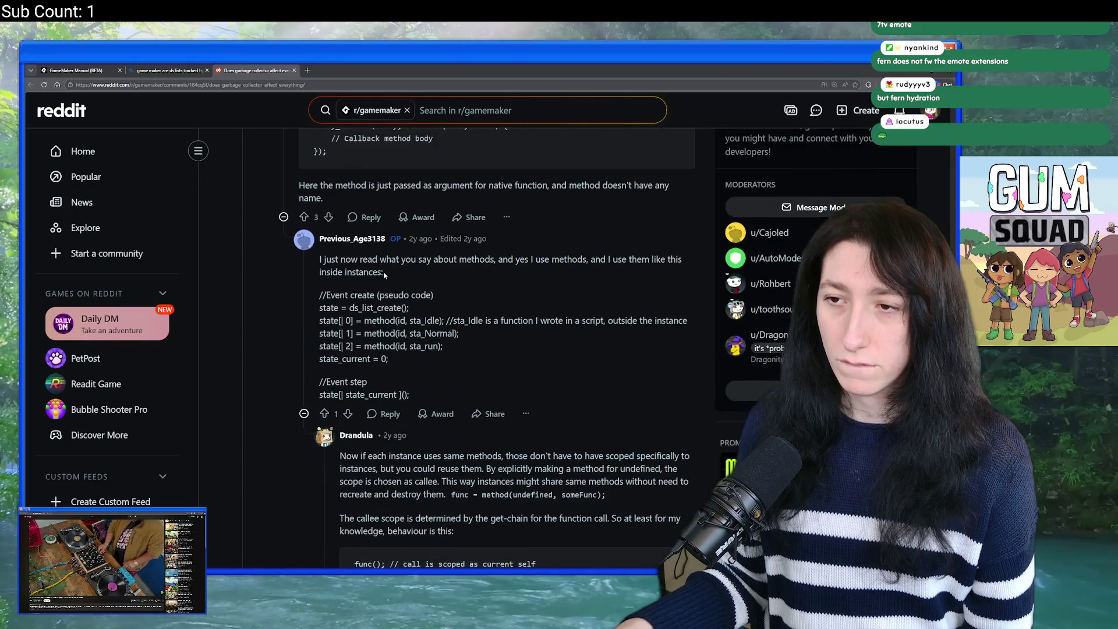
{"action": "scroll", "coordinate": [516, 264], "scroll_direction": "down", "scroll_amount": 2}
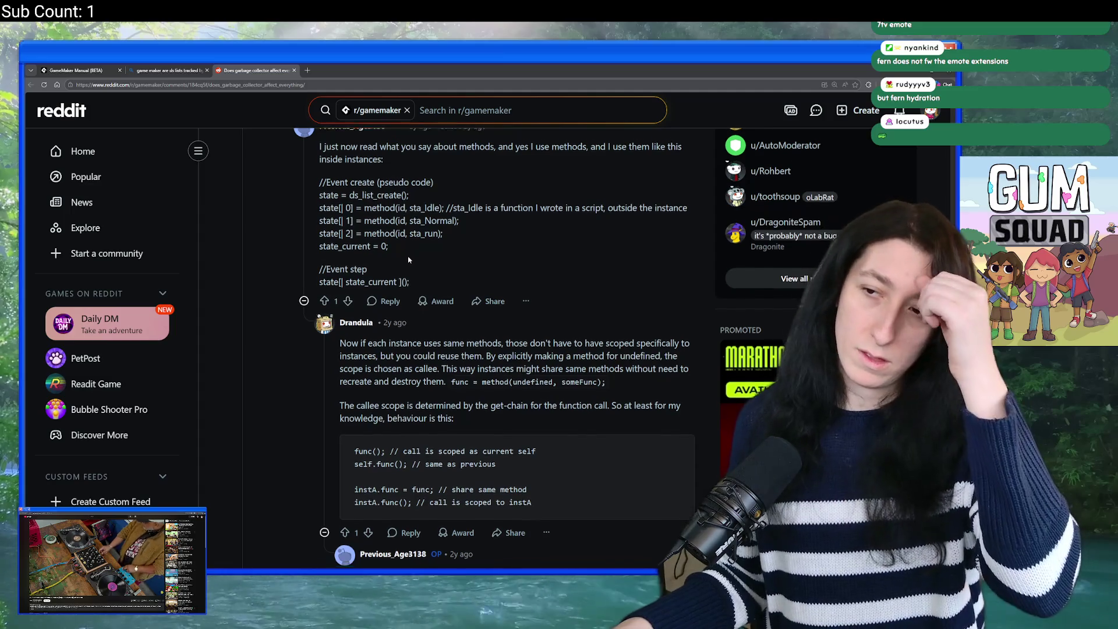
{"action": "scroll", "coordinate": [409, 259], "scroll_direction": "down", "scroll_amount": 1}
{"action": "scroll", "coordinate": [409, 260], "scroll_direction": "down", "scroll_amount": 2}
{"action": "scroll", "coordinate": [495, 185], "scroll_direction": "up", "scroll_amount": 1}
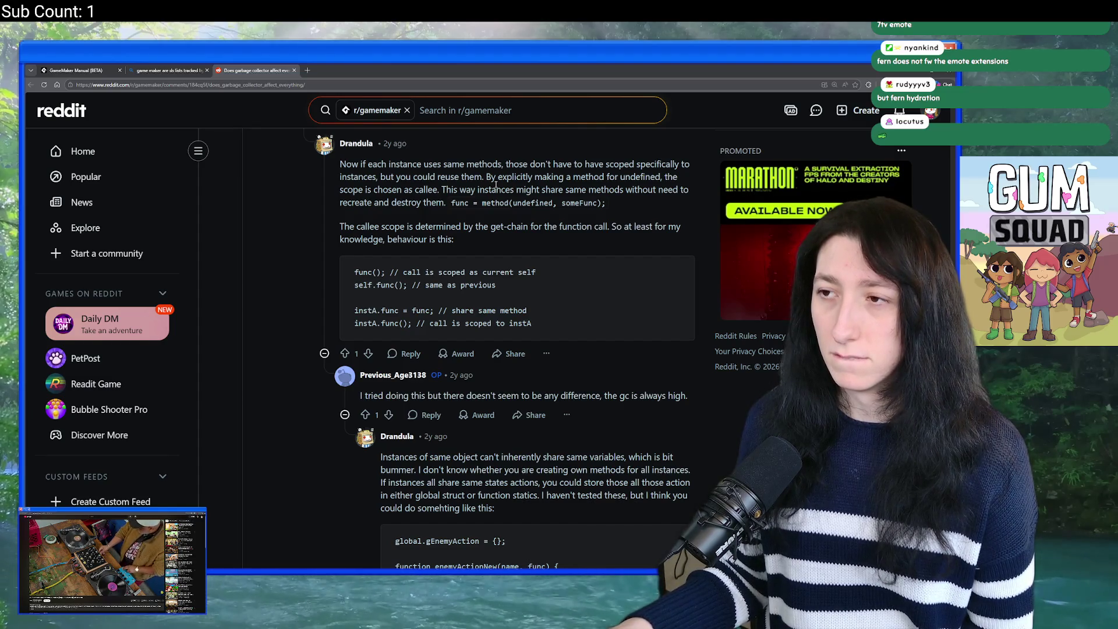
{"action": "scroll", "coordinate": [495, 185], "scroll_direction": "up", "scroll_amount": 1}
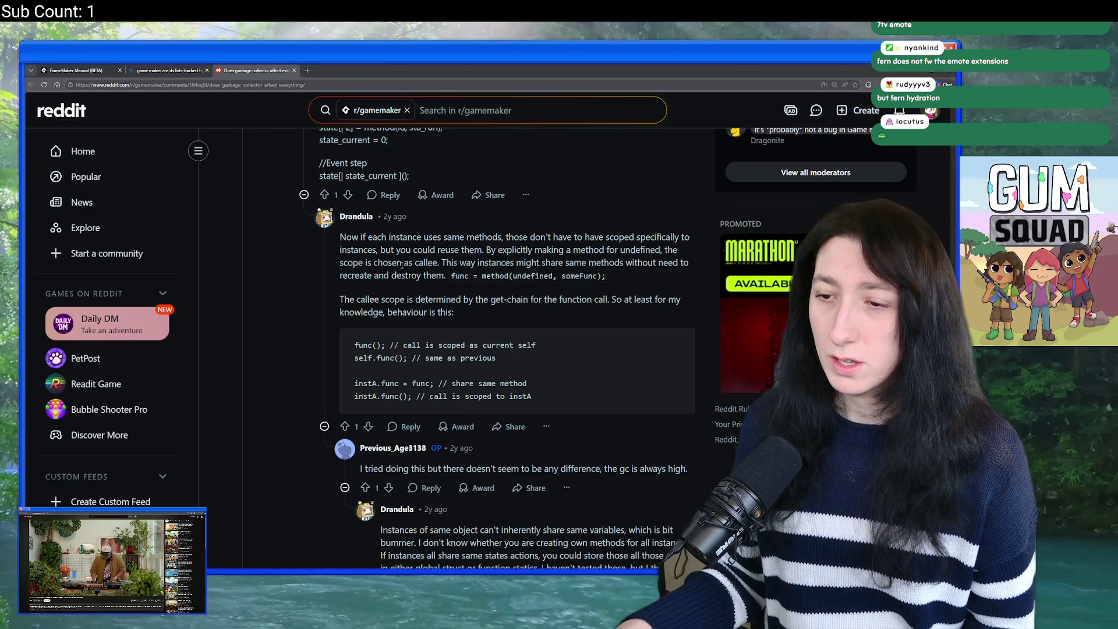
{"action": "scroll", "coordinate": [401, 265], "scroll_direction": "down", "scroll_amount": 3}
{"action": "scroll", "coordinate": [456, 382], "scroll_direction": "down", "scroll_amount": 3}
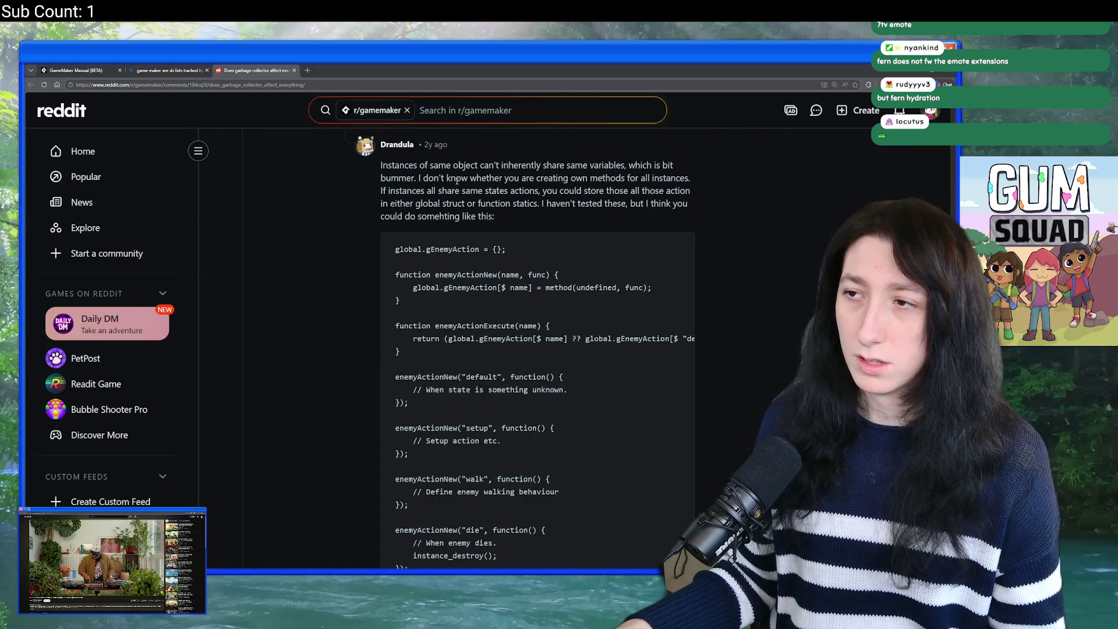
{"action": "scroll", "coordinate": [457, 179], "scroll_direction": "down", "scroll_amount": 10}
{"action": "key", "text": "ctrl+minus"}
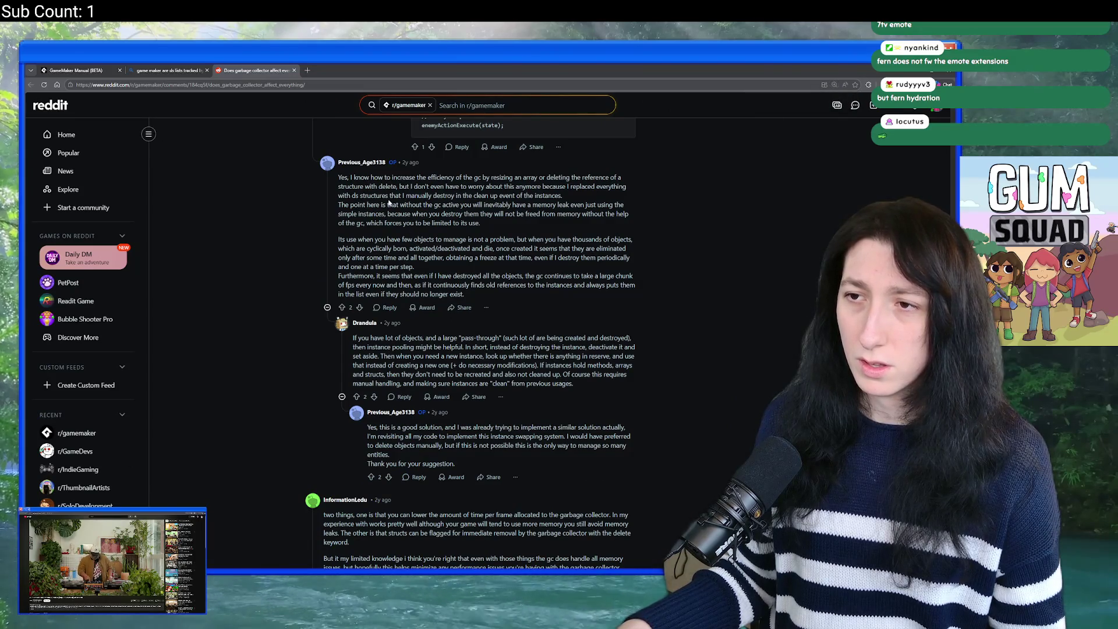
Step: Zoom the thread to 175% and read through the instance pooling replies
{"action": "key", "text": "ctrl+plus"}
{"action": "key", "text": "ctrl+plus"}
{"action": "left_click_drag", "start_coordinate": [339, 178], "coordinate": [585, 185]}
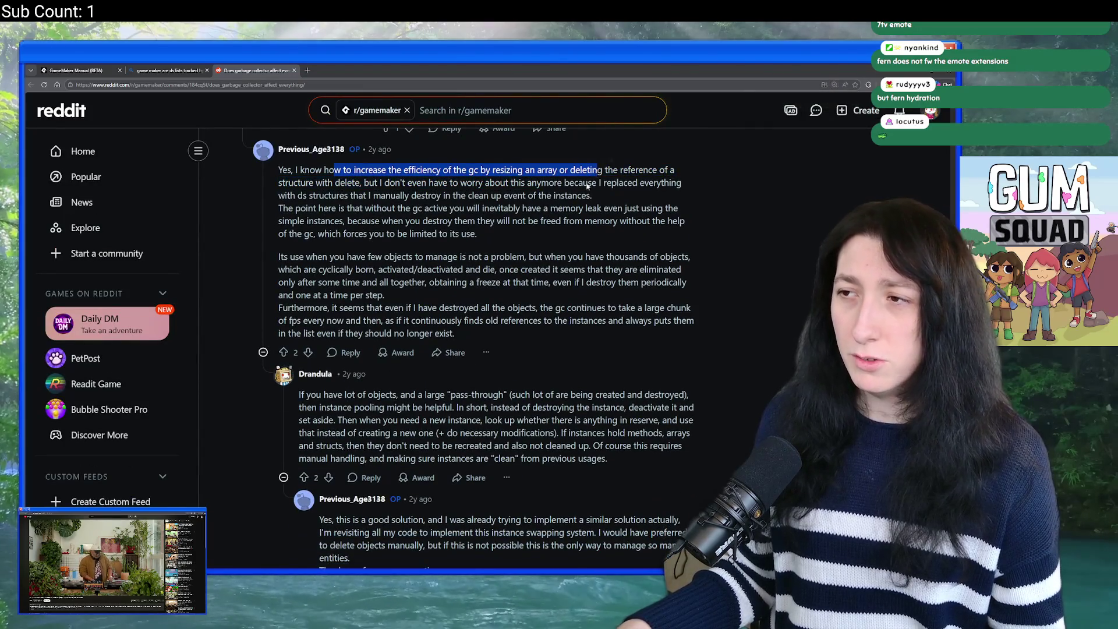
{"action": "left_click", "coordinate": [547, 185]}
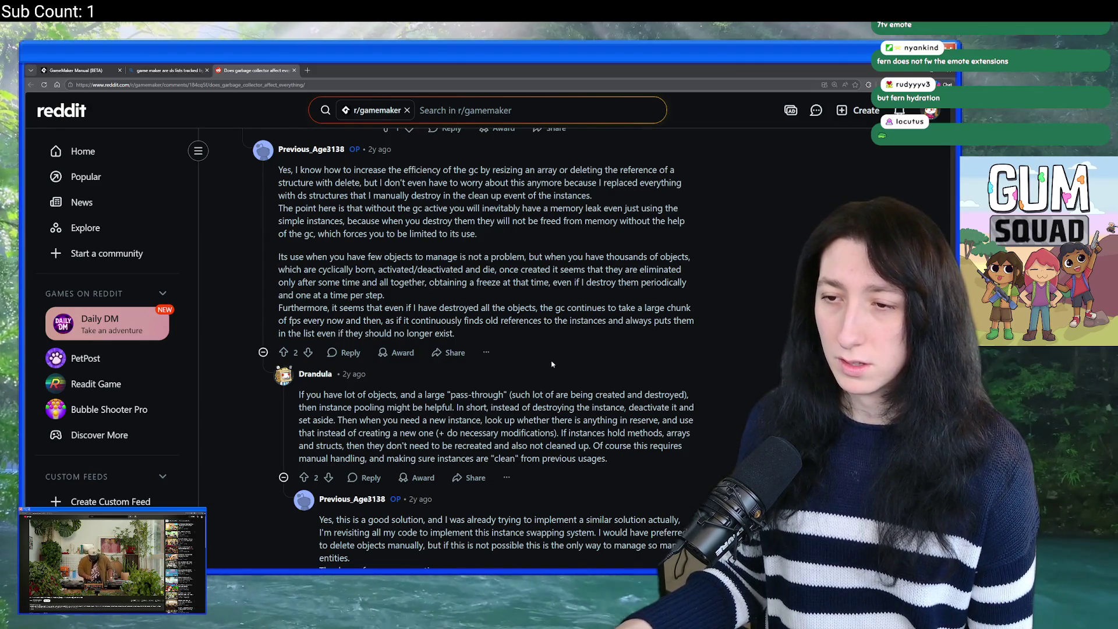
{"action": "scroll", "coordinate": [445, 299], "scroll_direction": "down", "scroll_amount": 2}
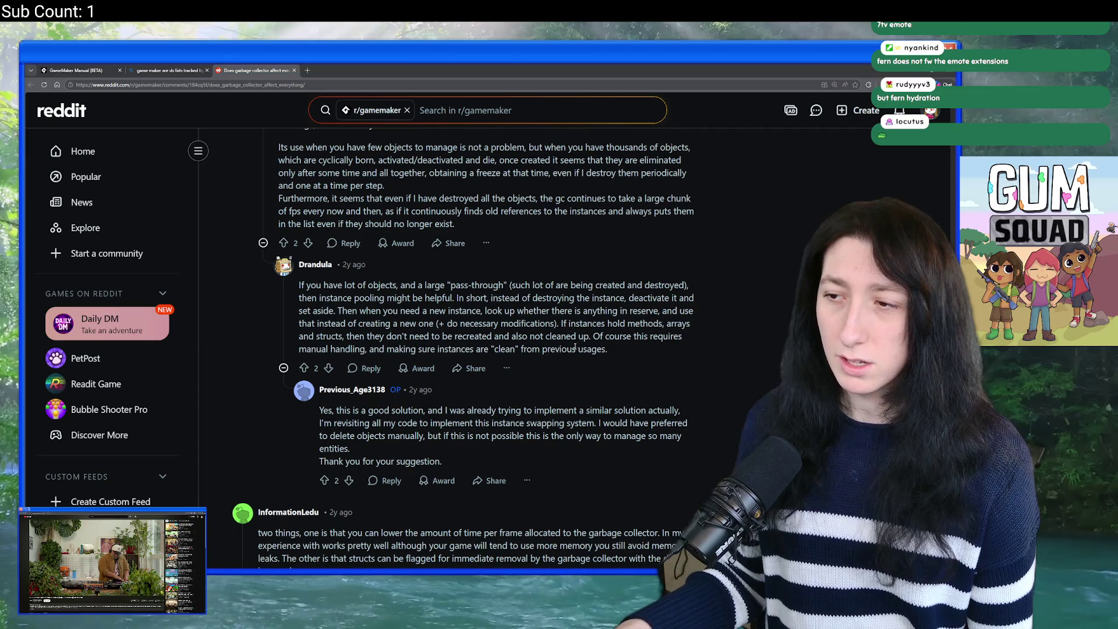
{"action": "scroll", "coordinate": [532, 324], "scroll_direction": "up", "scroll_amount": 1}
Step: Reset the page to normal size and switch back to GameMaker
{"action": "key", "text": "ctrl+minus"}
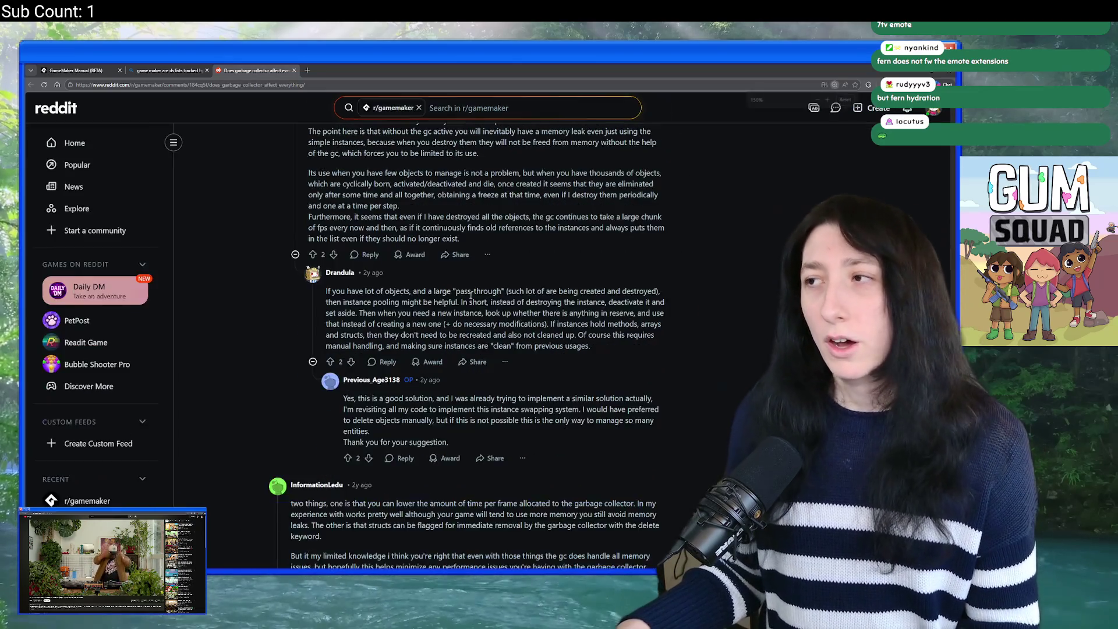
{"action": "key", "text": "ctrl+minus"}
{"action": "key", "text": "ctrl+minus"}
{"action": "key", "text": "ctrl+shift+Tab"}
{"action": "key", "text": "ctrl+shift+Tab"}
{"action": "key", "text": "alt+Tab"}
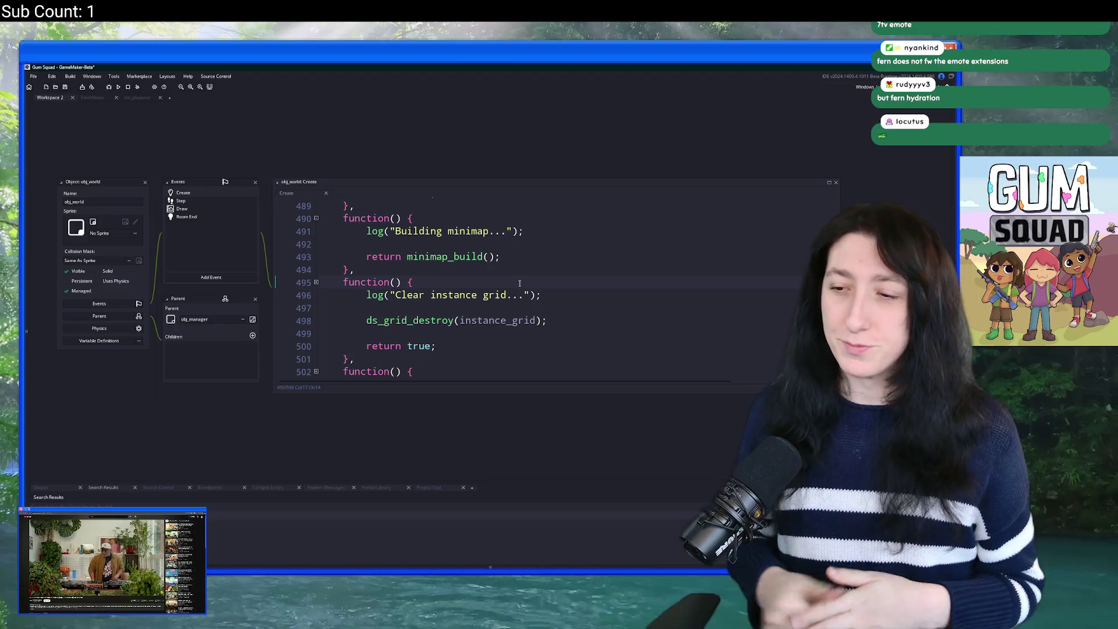
{"action": "key", "text": "super"}
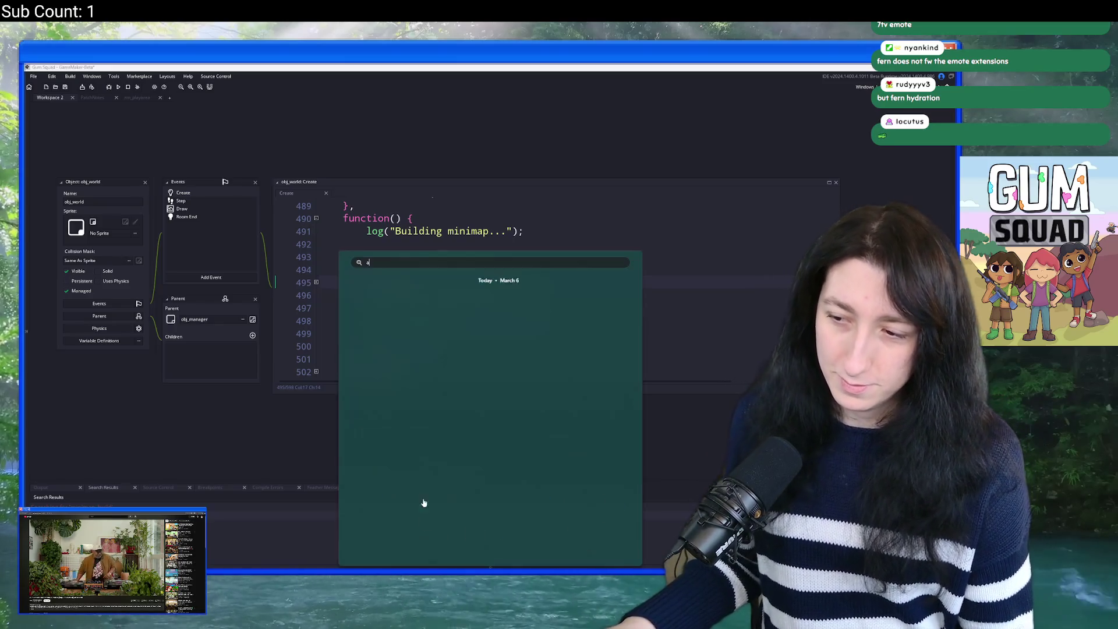
Step: Launch Aseprite and create a new 1920×1080 sprite
{"action": "type", "text": "aseprite"}
{"action": "key", "text": "Return"}
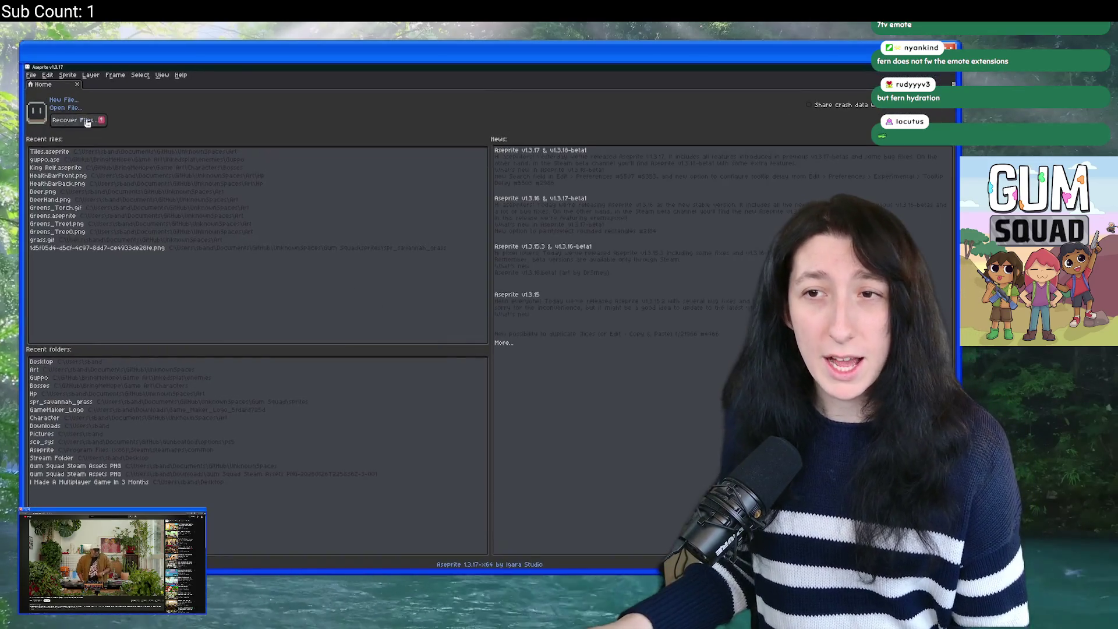
{"action": "key", "text": "ctrl+n"}
{"action": "type", "text": "1920"}
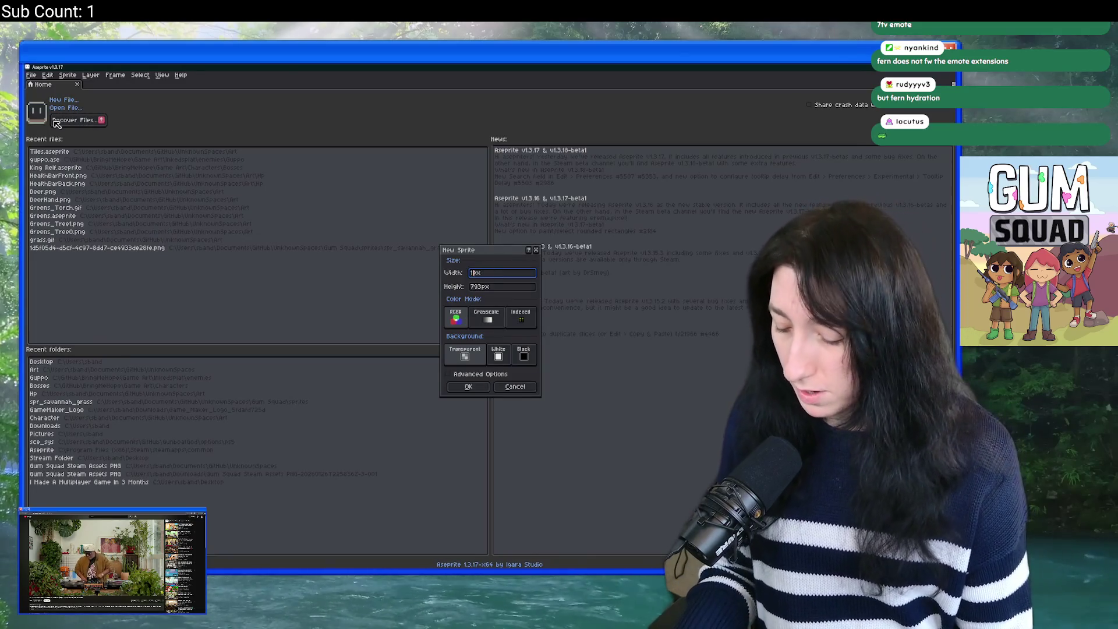
{"action": "key", "text": "Tab"}
{"action": "type", "text": "1080"}
{"action": "key", "text": "Return"}
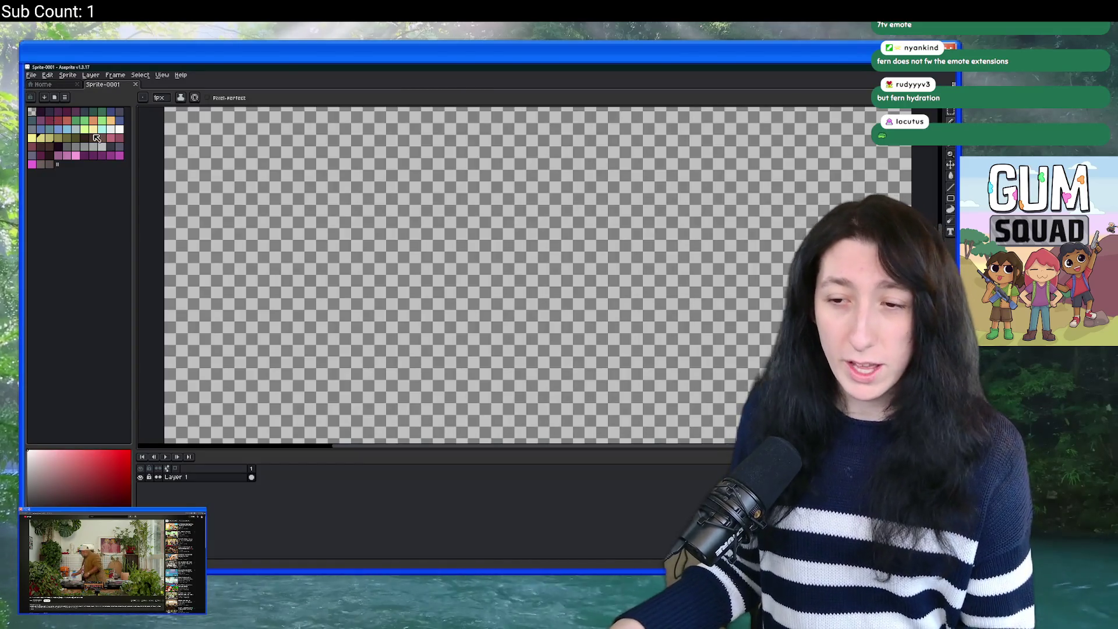
Step: Fill the background layer dark purple and add a second layer
{"action": "left_click", "coordinate": [58, 146]}
{"action": "key", "text": "g"}
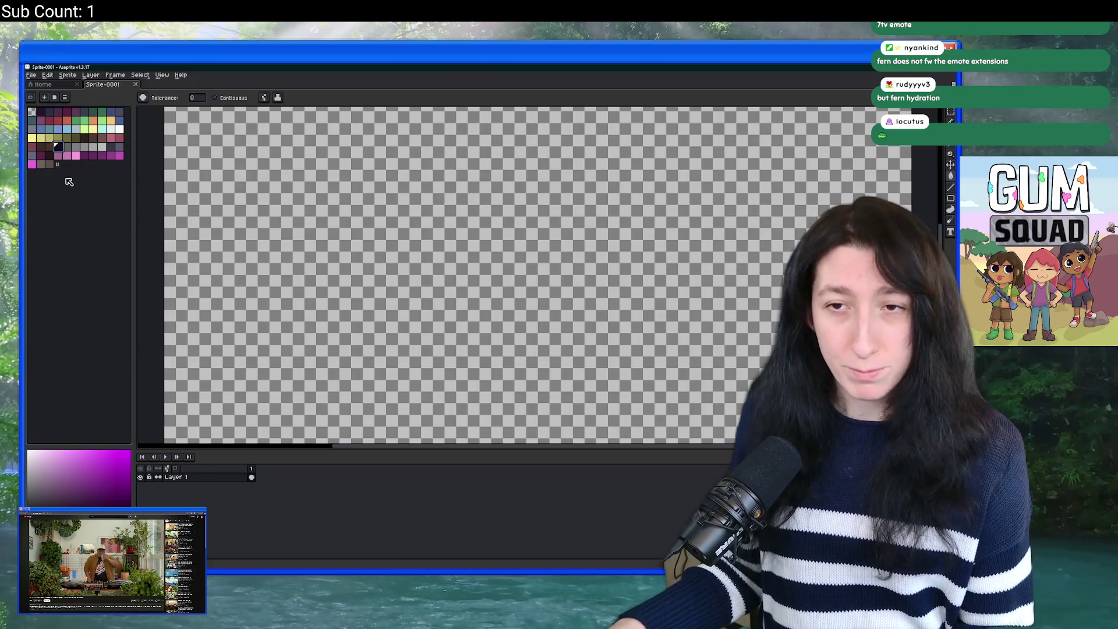
{"action": "left_click", "coordinate": [50, 154]}
{"action": "left_click", "coordinate": [497, 312]}
{"action": "key", "text": "shift+n"}
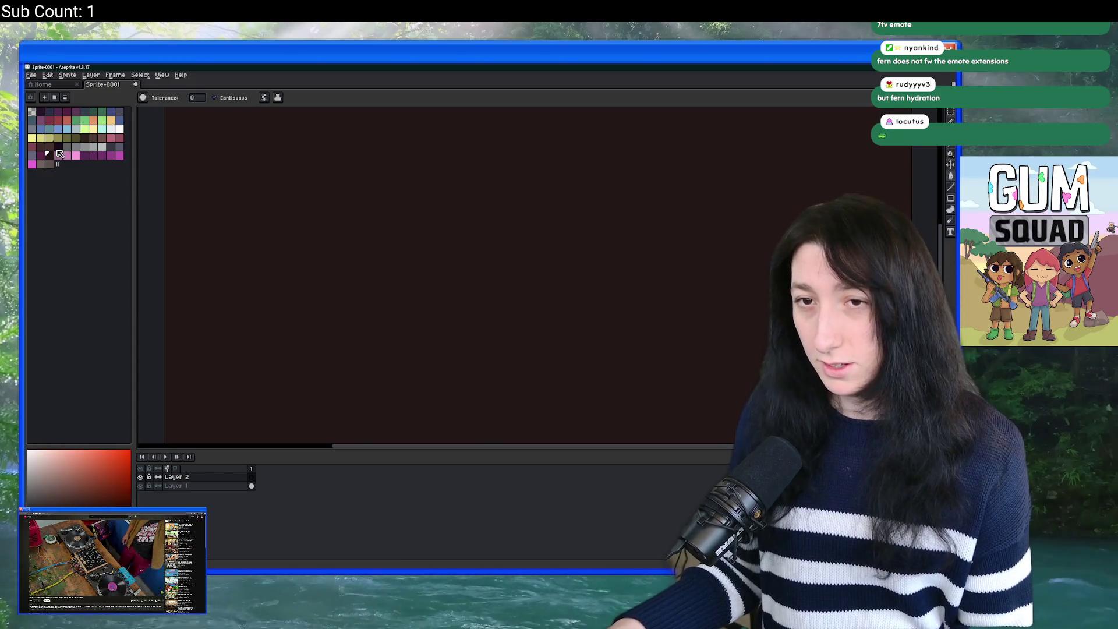
{"action": "left_click", "coordinate": [57, 145]}
{"action": "left_click", "coordinate": [252, 484]}
{"action": "left_click", "coordinate": [263, 402]}
Step: Select Layer 2 with a light yellow pencil and hide the timeline
{"action": "left_click", "coordinate": [175, 476]}
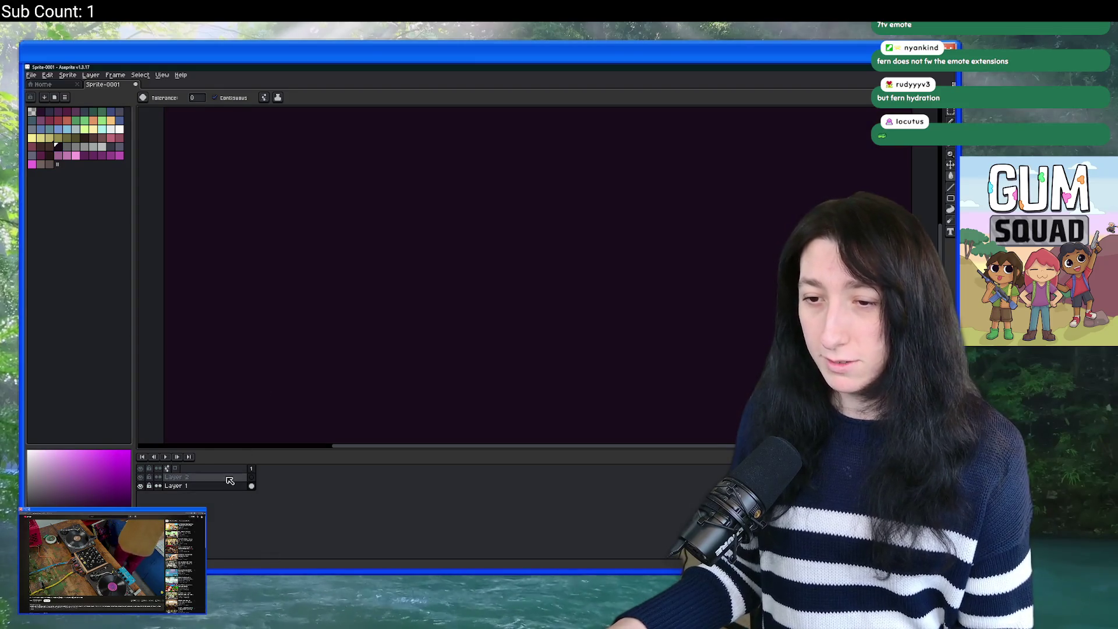
{"action": "left_click", "coordinate": [120, 138]}
{"action": "left_click", "coordinate": [120, 129]}
{"action": "key", "text": "b"}
{"action": "key", "text": "Tab"}
{"action": "scroll", "coordinate": [230, 271], "scroll_direction": "down", "scroll_amount": 2}
{"action": "key", "text": "alt+Tab"}
{"action": "key", "text": "alt+Tab"}
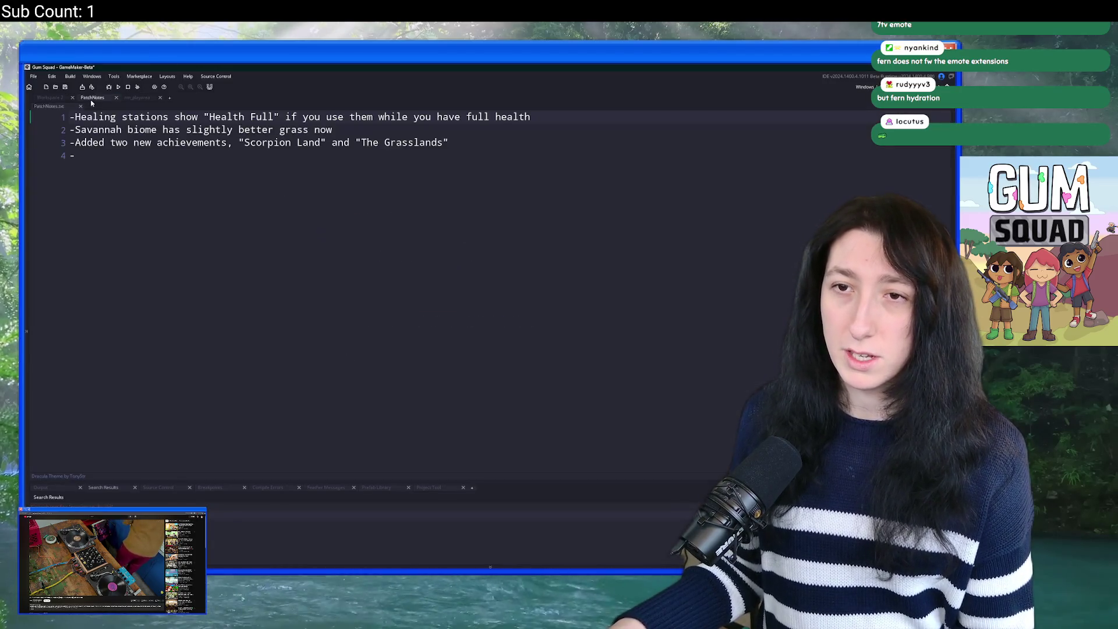
Step: Open the rm_playarea room and zoom out to frame the whole map
{"action": "left_click_drag", "start_coordinate": [91, 98], "coordinate": [135, 98]}
{"action": "left_click", "coordinate": [122, 117]}
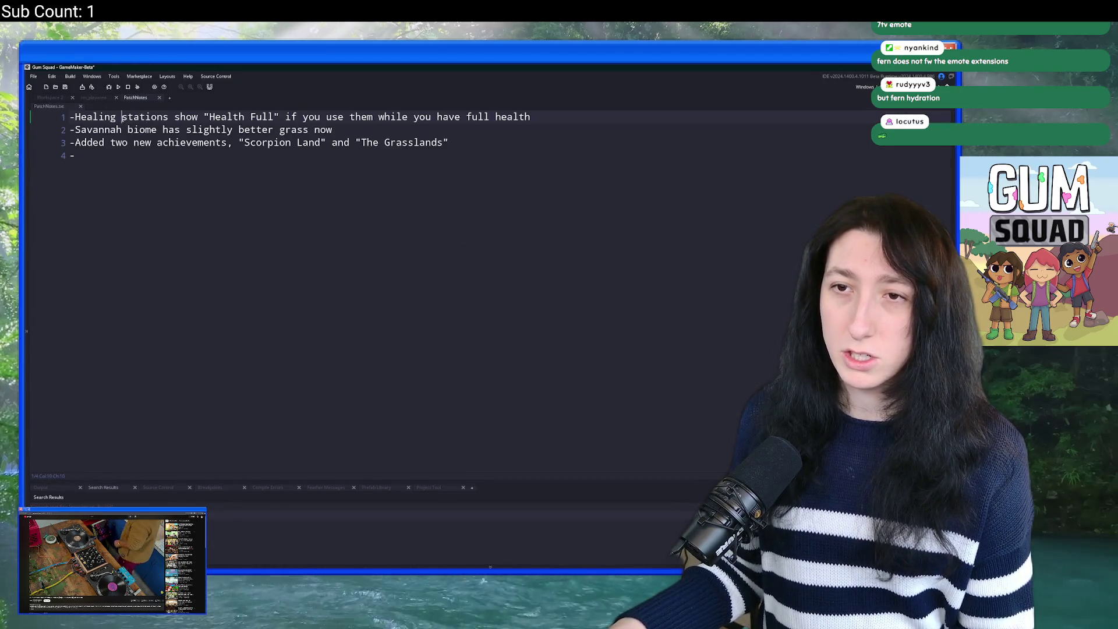
{"action": "left_click", "coordinate": [93, 98]}
{"action": "scroll", "coordinate": [688, 131], "scroll_direction": "down", "scroll_amount": 5}
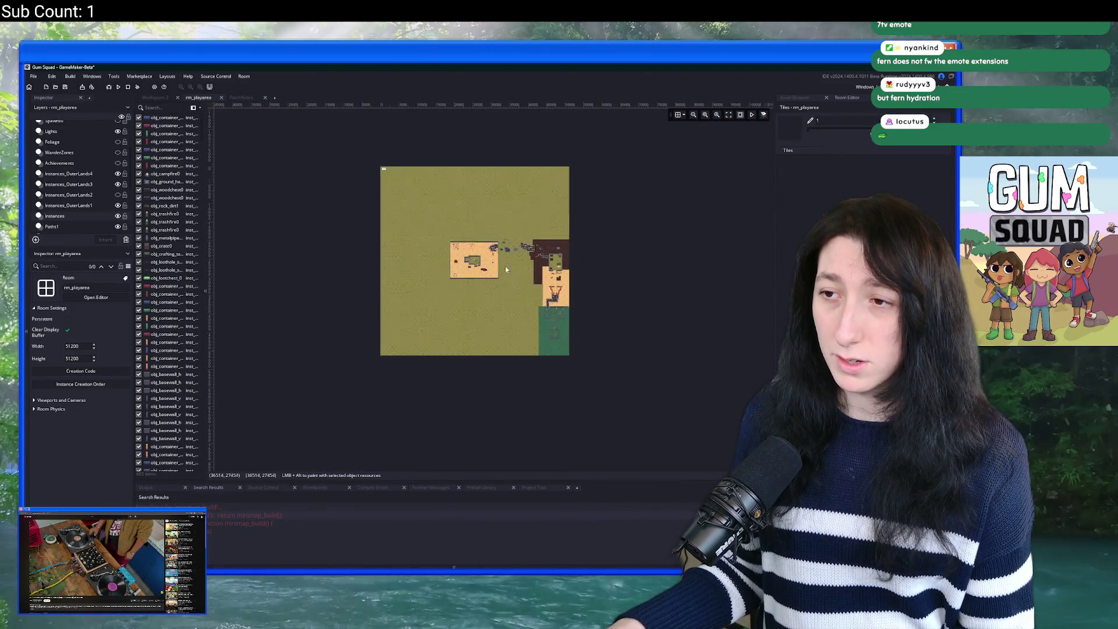
{"action": "scroll", "coordinate": [402, 256], "scroll_direction": "up", "scroll_amount": 3}
{"action": "key", "text": "F12"}
{"action": "scroll", "coordinate": [443, 241], "scroll_direction": "up", "scroll_amount": 2}
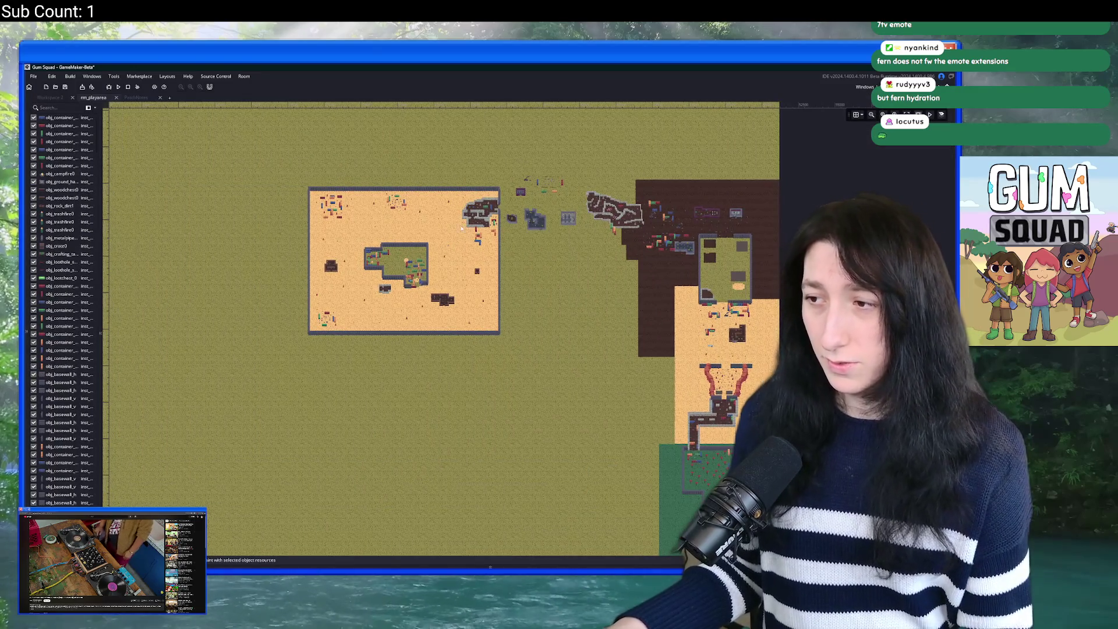
Step: Snip a screenshot of the map area and switch back to Aseprite
{"action": "key", "text": "super"}
{"action": "type", "text": "sn"}
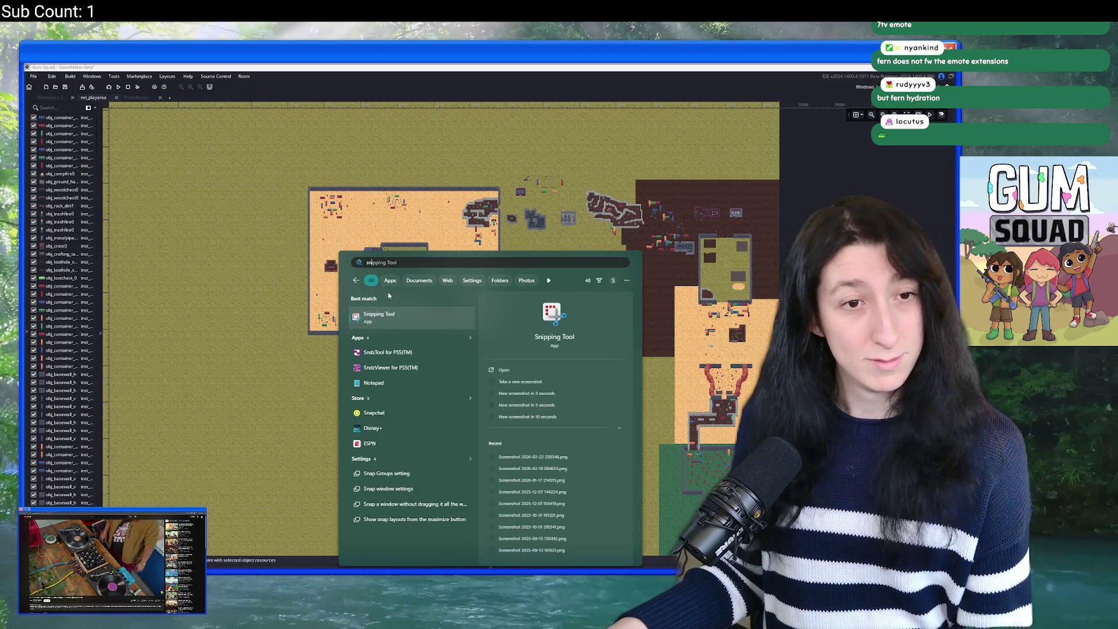
{"action": "left_click", "coordinate": [387, 318]}
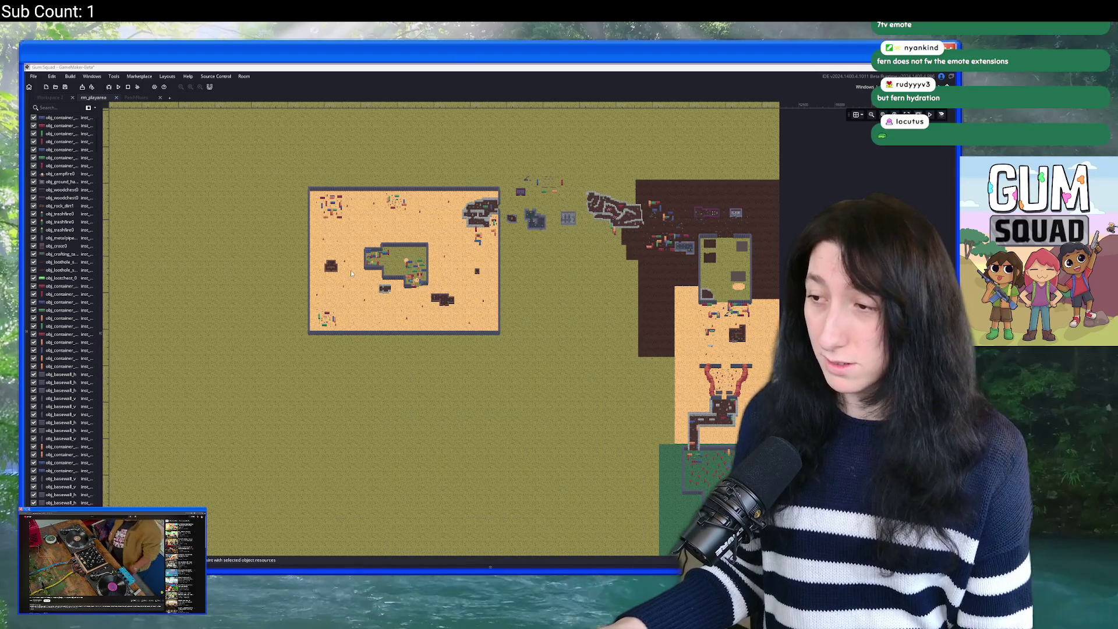
{"action": "scroll", "coordinate": [350, 271], "scroll_direction": "down", "scroll_amount": 2}
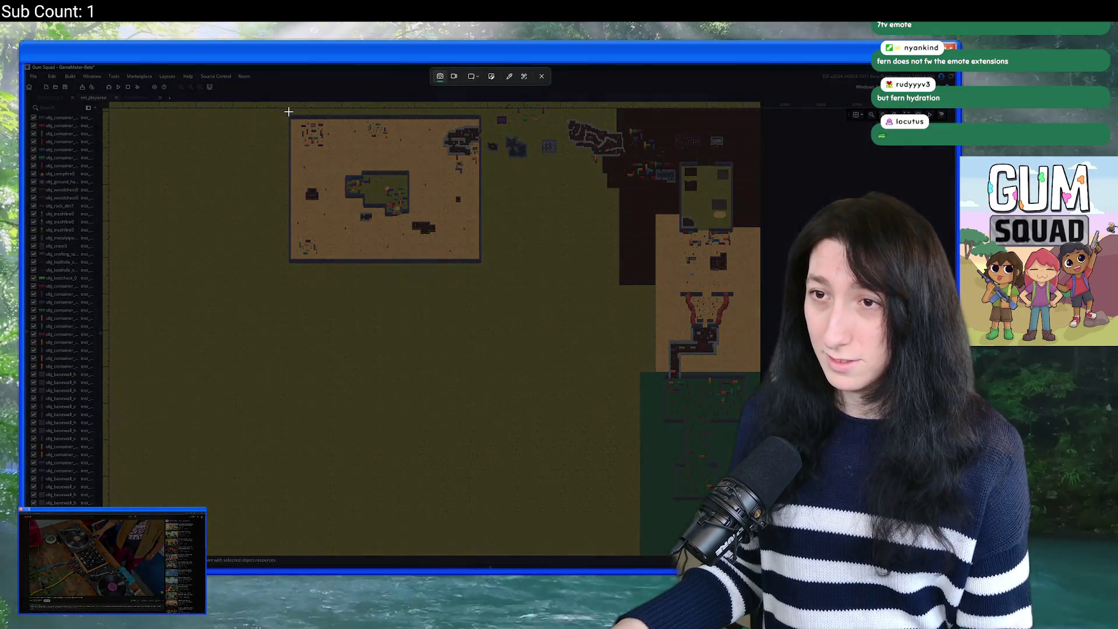
{"action": "left_click_drag", "start_coordinate": [286, 110], "coordinate": [754, 527]}
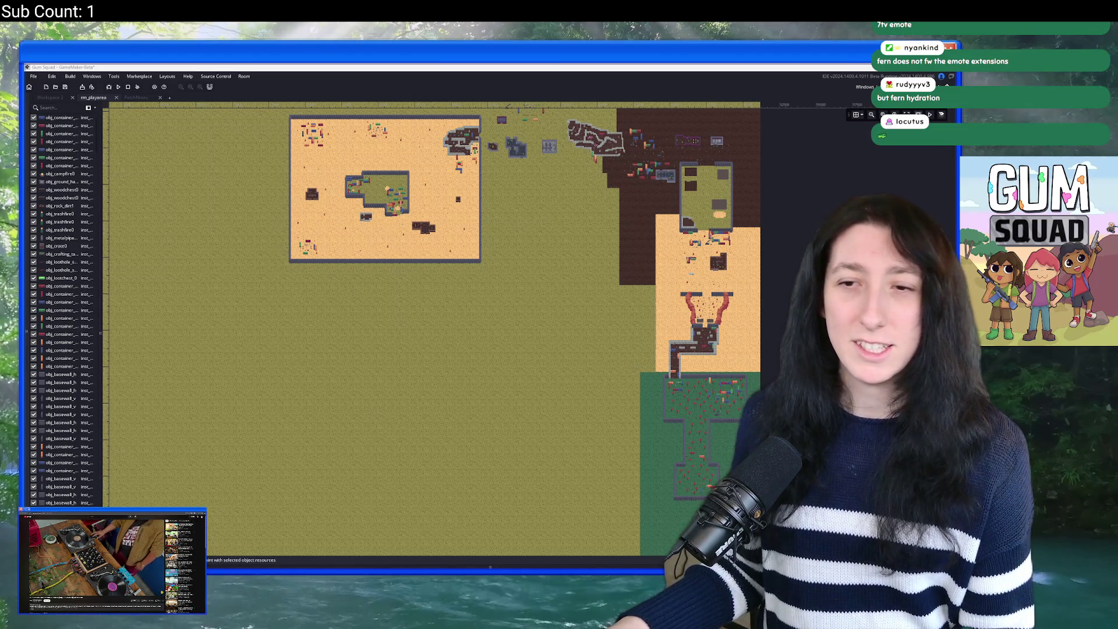
{"action": "left_click", "coordinate": [510, 544]}
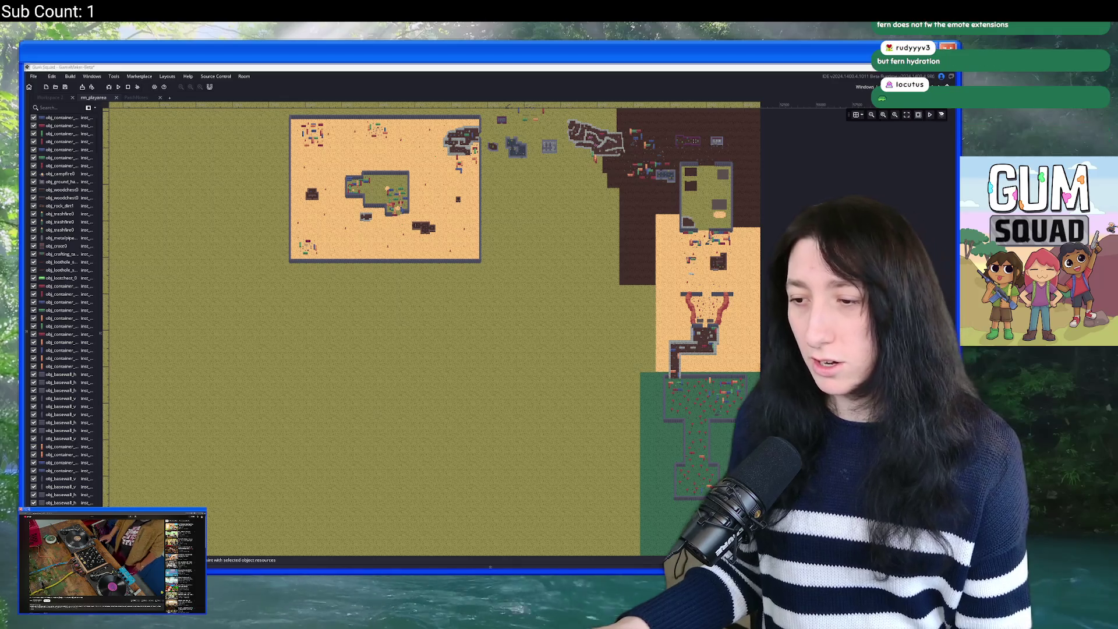
{"action": "key", "text": "alt+Tab"}
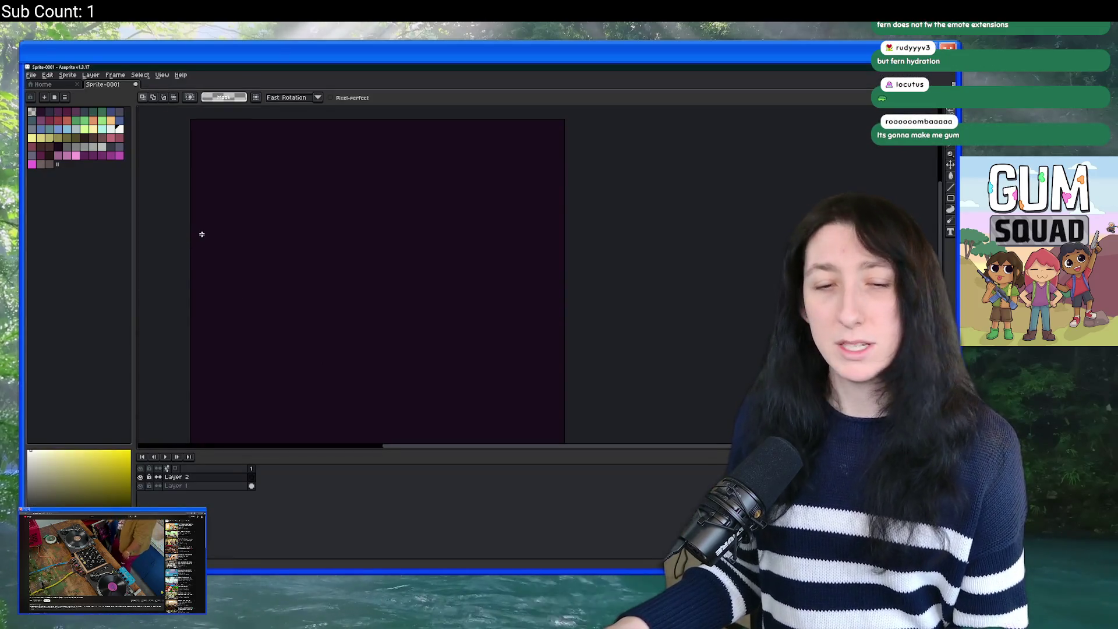
Step: Paste the map onto Layer 2, shrink and place it at 190,220, then add Layer 3
{"action": "key", "text": "ctrl+v"}
{"action": "scroll", "coordinate": [219, 205], "scroll_direction": "down", "scroll_amount": 1}
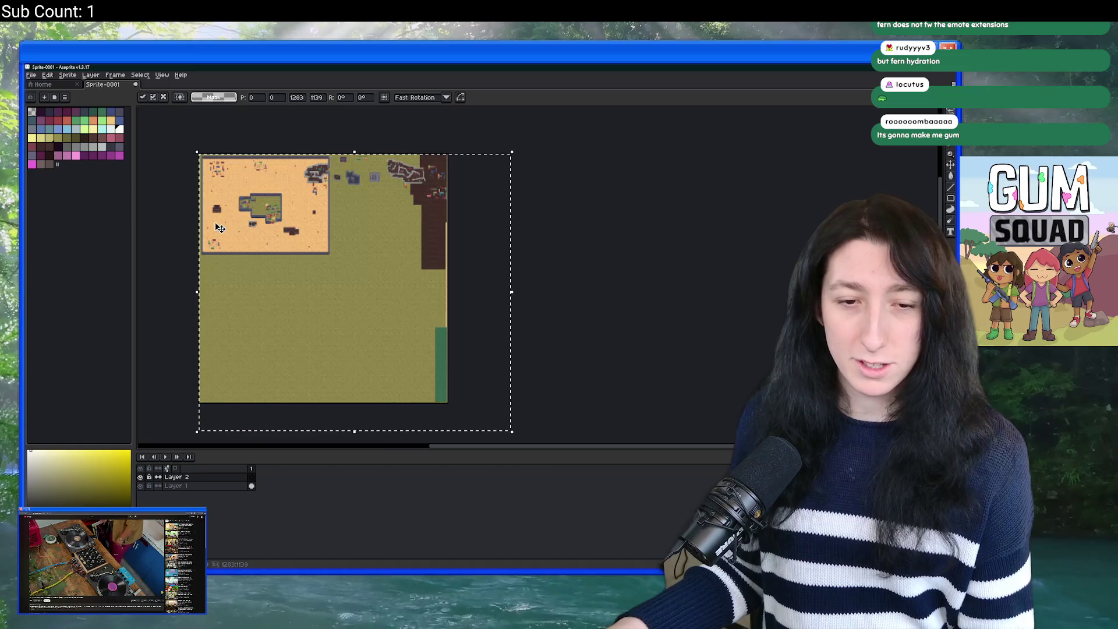
{"action": "mouse_move", "coordinate": [479, 355]}
{"action": "left_mouse_down"}
{"action": "mouse_move", "coordinate": [407, 300]}
{"action": "mouse_move", "coordinate": [431, 332]}
{"action": "mouse_move", "coordinate": [386, 302]}
{"action": "mouse_move", "coordinate": [424, 331]}
{"action": "mouse_move", "coordinate": [368, 268]}
{"action": "left_mouse_up"}
{"action": "scroll", "coordinate": [328, 230], "scroll_direction": "up", "scroll_amount": 2}
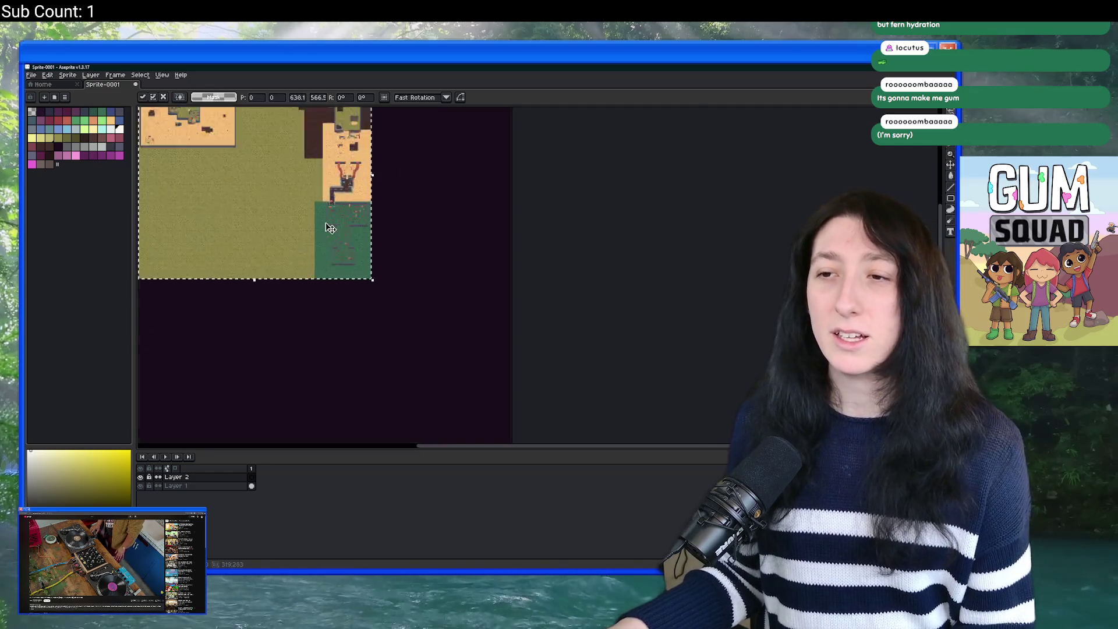
{"action": "scroll", "coordinate": [495, 324], "scroll_direction": "down", "scroll_amount": 1}
{"action": "scroll", "coordinate": [437, 289], "scroll_direction": "down", "scroll_amount": 3}
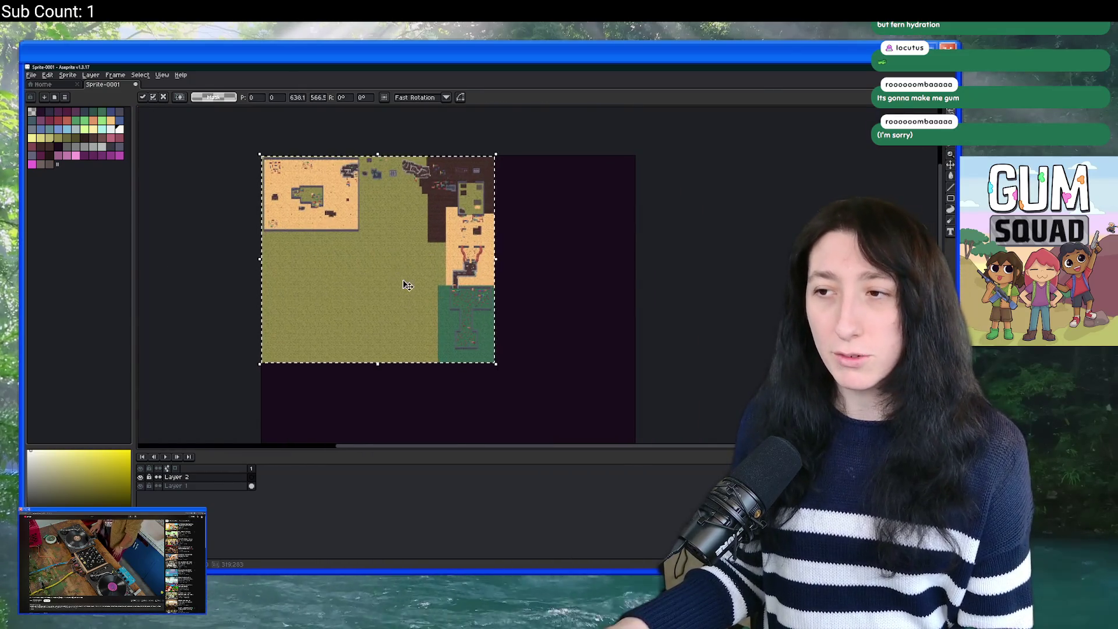
{"action": "left_click_drag", "start_coordinate": [369, 250], "coordinate": [422, 299]}
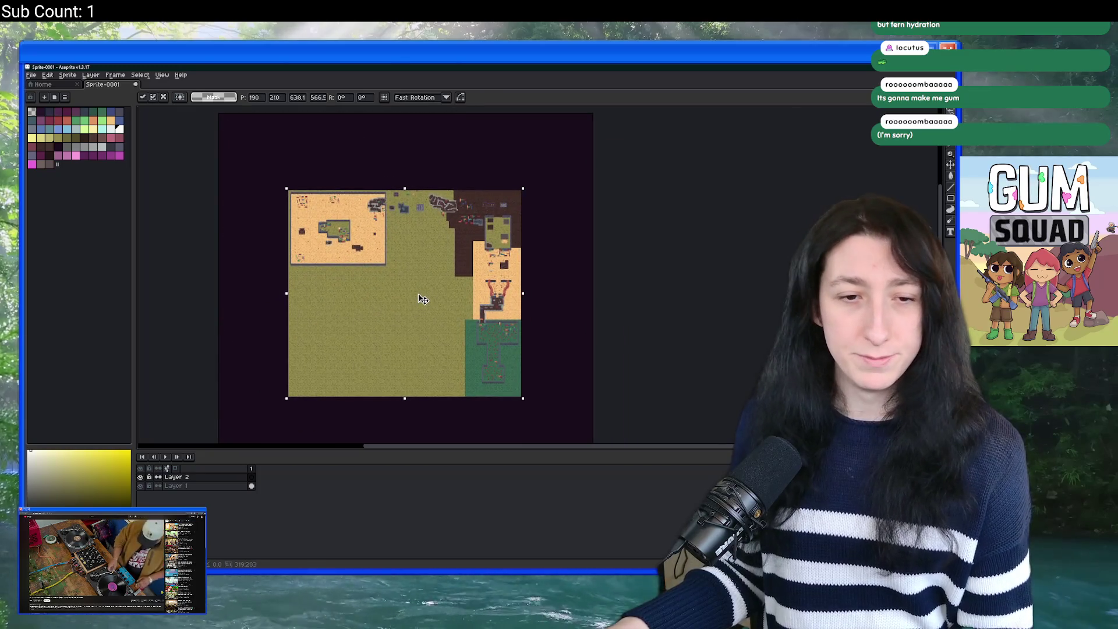
{"action": "key", "text": "Return"}
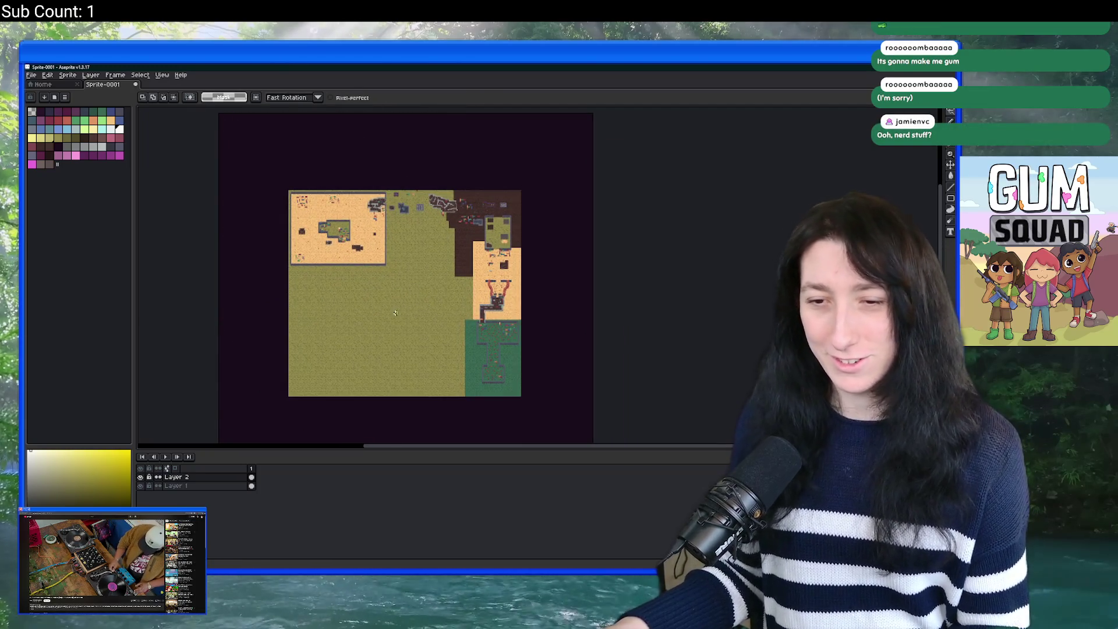
{"action": "key", "text": "shift+n"}
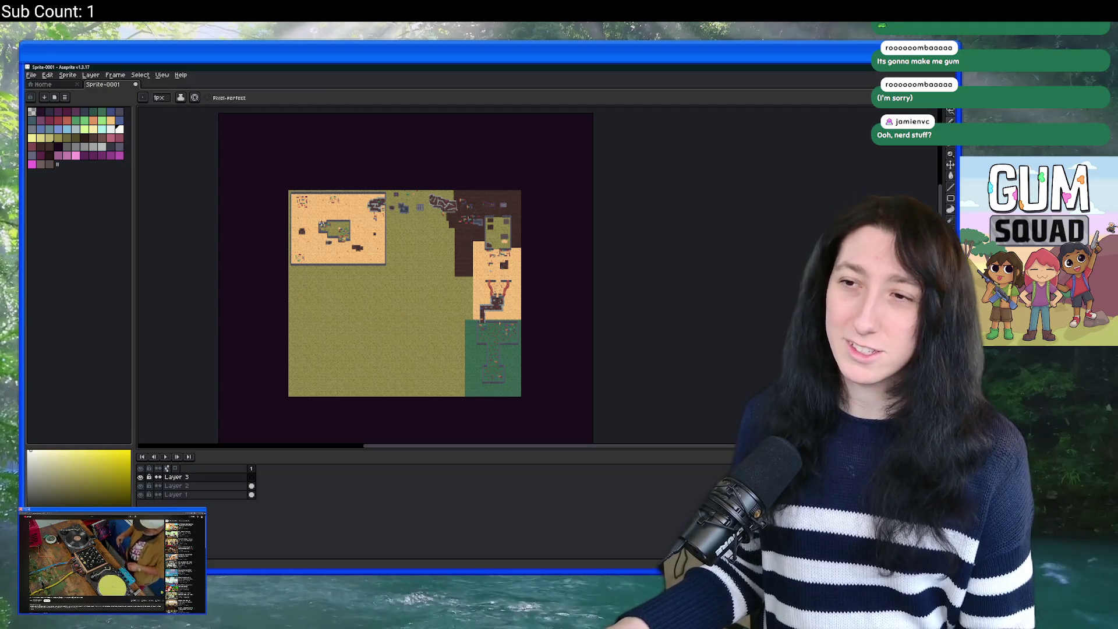
Step: With a one-pixel pencil, try white loops around the top-left clutter, undoing each attempt
{"action": "key", "text": "b"}
{"action": "scroll", "coordinate": [323, 222], "scroll_direction": "up", "scroll_amount": 5}
{"action": "mouse_move", "coordinate": [426, 222]}
{"action": "left_mouse_down"}
{"action": "mouse_move", "coordinate": [326, 198]}
{"action": "mouse_move", "coordinate": [474, 209]}
{"action": "mouse_move", "coordinate": [402, 148]}
{"action": "left_mouse_up"}
{"action": "key", "text": "ctrl+z"}
{"action": "mouse_move", "coordinate": [444, 232]}
{"action": "left_mouse_down"}
{"action": "mouse_move", "coordinate": [489, 244]}
{"action": "mouse_move", "coordinate": [445, 168]}
{"action": "left_mouse_up"}
{"action": "scroll", "coordinate": [541, 233], "scroll_direction": "right", "scroll_amount": 3}
{"action": "key", "text": "ctrl+z"}
{"action": "left_click_drag", "start_coordinate": [542, 233], "coordinate": [460, 259]}
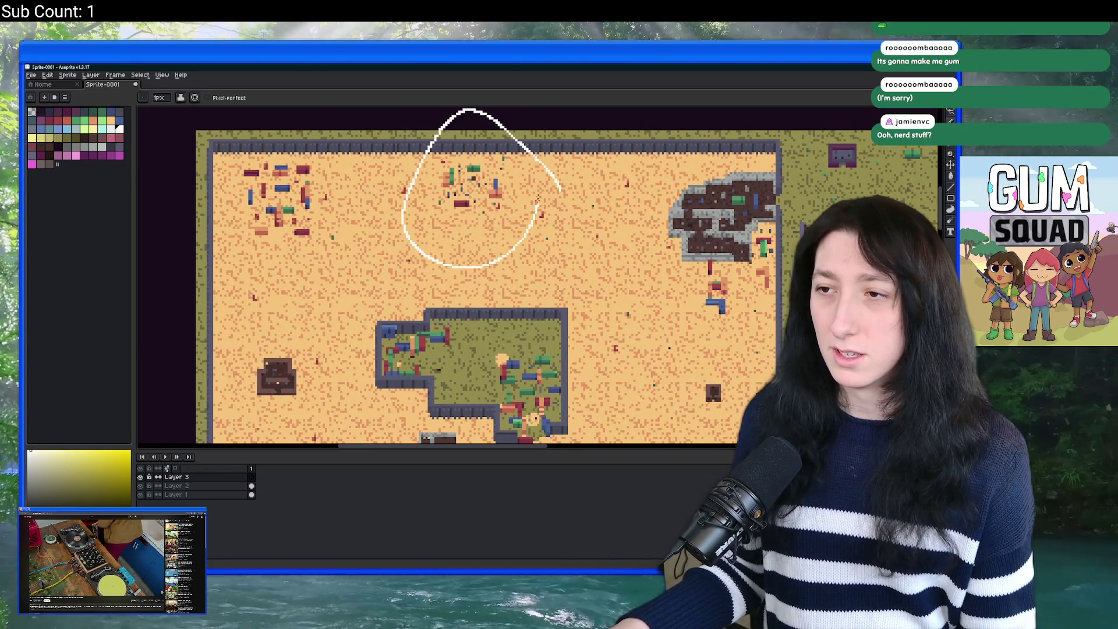
{"action": "scroll", "coordinate": [512, 221], "scroll_direction": "down", "scroll_amount": 3}
{"action": "key", "text": "ctrl+z"}
{"action": "mouse_move", "coordinate": [550, 180]}
{"action": "left_mouse_down"}
{"action": "mouse_move", "coordinate": [509, 170]}
{"action": "mouse_move", "coordinate": [558, 174]}
{"action": "mouse_move", "coordinate": [383, 301]}
{"action": "mouse_move", "coordinate": [516, 169]}
{"action": "mouse_move", "coordinate": [367, 242]}
{"action": "mouse_move", "coordinate": [490, 173]}
{"action": "left_mouse_up"}
{"action": "scroll", "coordinate": [559, 232], "scroll_direction": "down", "scroll_amount": 3}
{"action": "key", "text": "ctrl+z"}
{"action": "key", "text": "ctrl+z"}
{"action": "key", "text": "ctrl+z"}
Step: Loop the rock and tower areas, undo them, and keep a loop around the bottom green area
{"action": "mouse_move", "coordinate": [326, 214]}
{"action": "left_mouse_down"}
{"action": "mouse_move", "coordinate": [294, 401]}
{"action": "mouse_move", "coordinate": [299, 162]}
{"action": "left_mouse_up"}
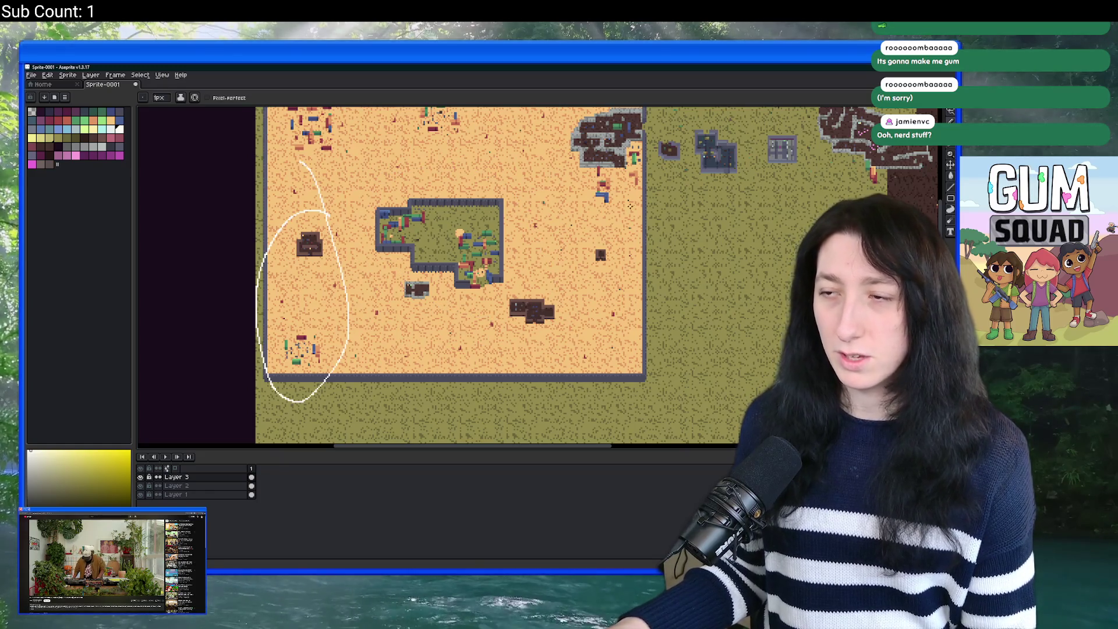
{"action": "scroll", "coordinate": [466, 262], "scroll_direction": "down", "scroll_amount": 2}
{"action": "scroll", "coordinate": [524, 203], "scroll_direction": "up", "scroll_amount": 2}
{"action": "mouse_move", "coordinate": [598, 188]}
{"action": "left_mouse_down"}
{"action": "mouse_move", "coordinate": [454, 158]}
{"action": "mouse_move", "coordinate": [349, 300]}
{"action": "mouse_move", "coordinate": [605, 169]}
{"action": "left_mouse_up"}
{"action": "mouse_move", "coordinate": [658, 290]}
{"action": "left_mouse_down"}
{"action": "mouse_move", "coordinate": [457, 206]}
{"action": "mouse_move", "coordinate": [693, 303]}
{"action": "mouse_move", "coordinate": [417, 204]}
{"action": "mouse_move", "coordinate": [568, 268]}
{"action": "mouse_move", "coordinate": [419, 178]}
{"action": "left_mouse_up"}
{"action": "scroll", "coordinate": [516, 233], "scroll_direction": "down", "scroll_amount": 1}
{"action": "key", "text": "ctrl+z"}
{"action": "key", "text": "ctrl+z"}
{"action": "scroll", "coordinate": [565, 366], "scroll_direction": "down", "scroll_amount": 1}
{"action": "scroll", "coordinate": [524, 291], "scroll_direction": "down", "scroll_amount": 1}
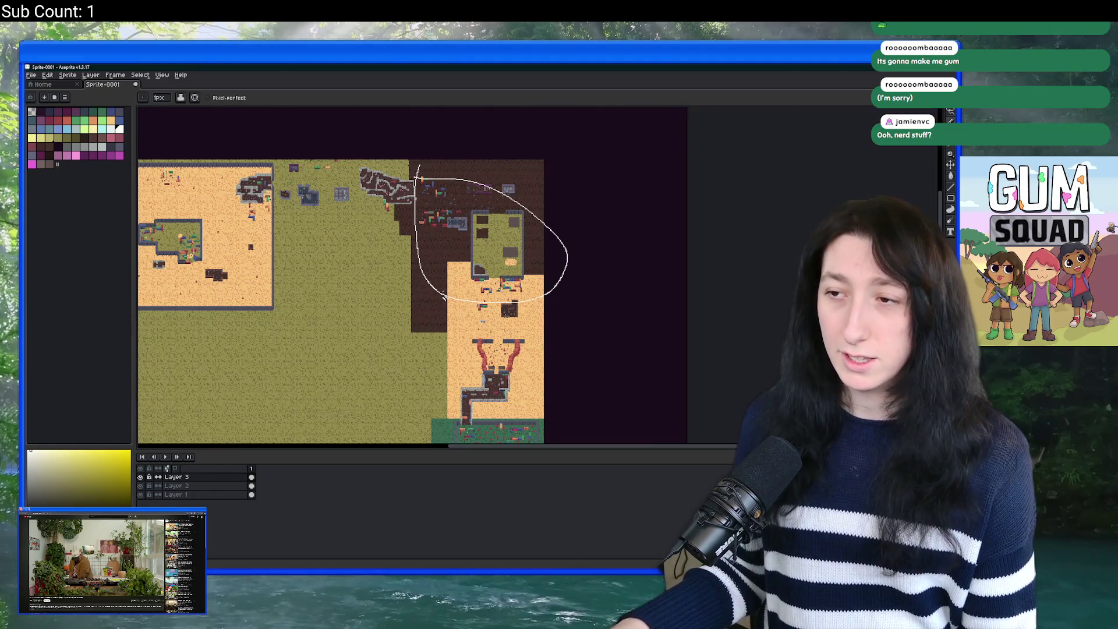
{"action": "scroll", "coordinate": [444, 298], "scroll_direction": "down", "scroll_amount": 3}
{"action": "key", "text": "ctrl+z"}
{"action": "mouse_move", "coordinate": [501, 154]}
{"action": "left_mouse_down"}
{"action": "mouse_move", "coordinate": [384, 227]}
{"action": "mouse_move", "coordinate": [451, 134]}
{"action": "left_mouse_up"}
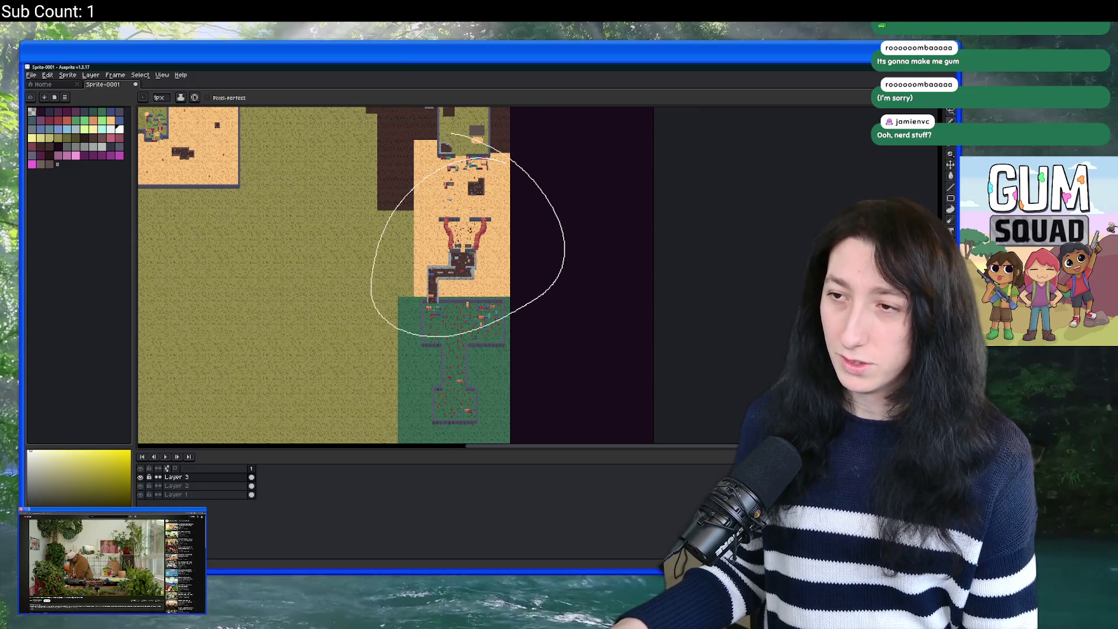
{"action": "scroll", "coordinate": [517, 414], "scroll_direction": "down", "scroll_amount": 3}
{"action": "key", "text": "ctrl+z"}
{"action": "mouse_move", "coordinate": [493, 223]}
{"action": "left_mouse_down"}
{"action": "mouse_move", "coordinate": [452, 224]}
{"action": "mouse_move", "coordinate": [399, 341]}
{"action": "mouse_move", "coordinate": [476, 215]}
{"action": "left_mouse_up"}
{"action": "scroll", "coordinate": [346, 198], "scroll_direction": "up", "scroll_amount": 3}
{"action": "scroll", "coordinate": [407, 277], "scroll_direction": "left", "scroll_amount": 3}
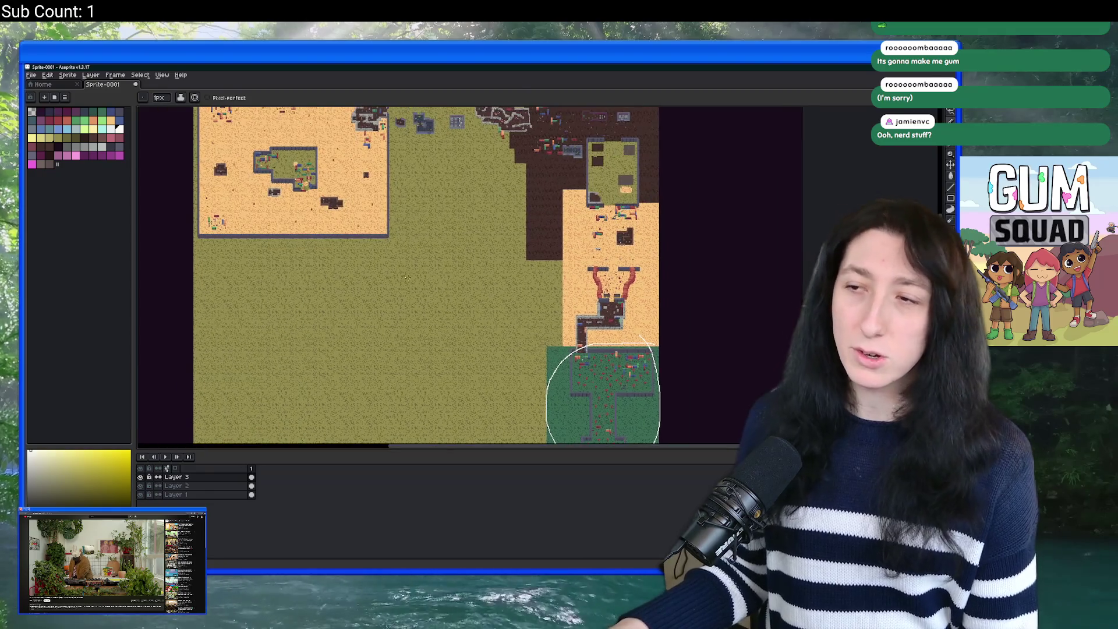
{"action": "scroll", "coordinate": [317, 187], "scroll_direction": "up", "scroll_amount": 3}
{"action": "scroll", "coordinate": [317, 186], "scroll_direction": "left", "scroll_amount": 3}
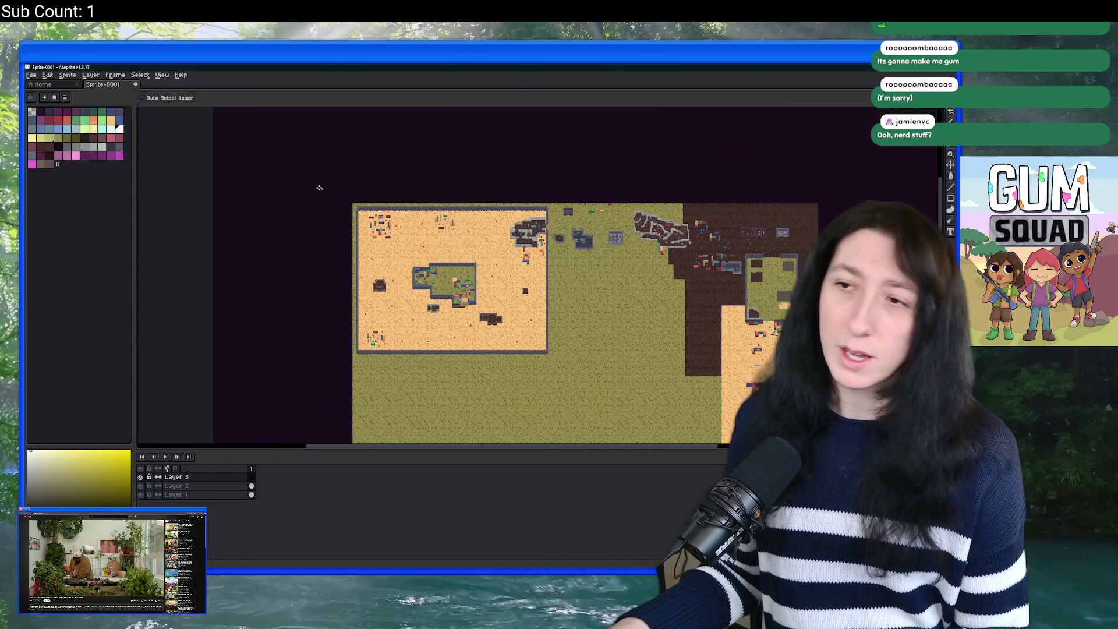
Step: Write instance_deactivate_object() and instance_activate_object() as two stacked text lines above the map
{"action": "scroll", "coordinate": [251, 235], "scroll_direction": "up", "scroll_amount": 5}
{"action": "scroll", "coordinate": [252, 235], "scroll_direction": "up", "scroll_amount": 1}
{"action": "key", "text": "m"}
{"action": "left_click_drag", "start_coordinate": [214, 153], "coordinate": [303, 173]}
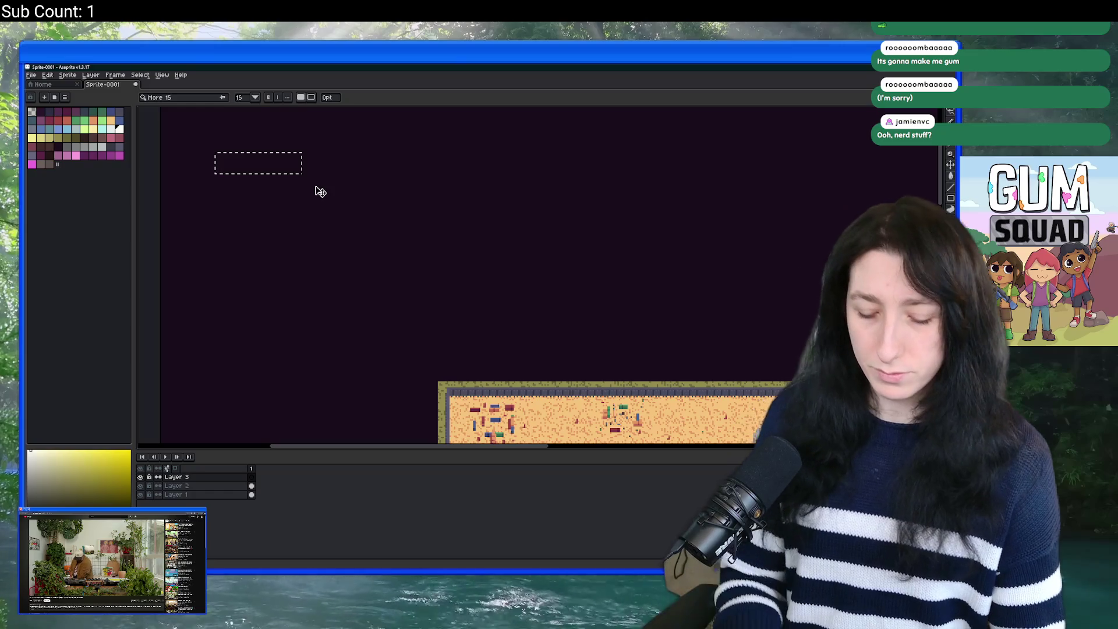
{"action": "type", "text": "instance_deacti"}
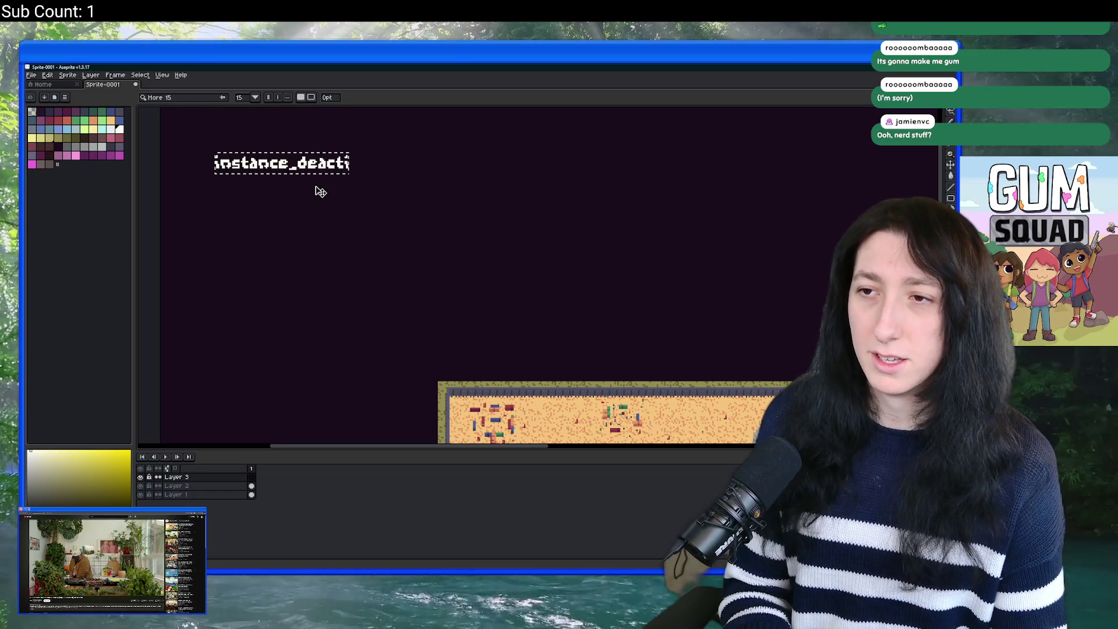
{"action": "type", "text": "vatekobject()"}
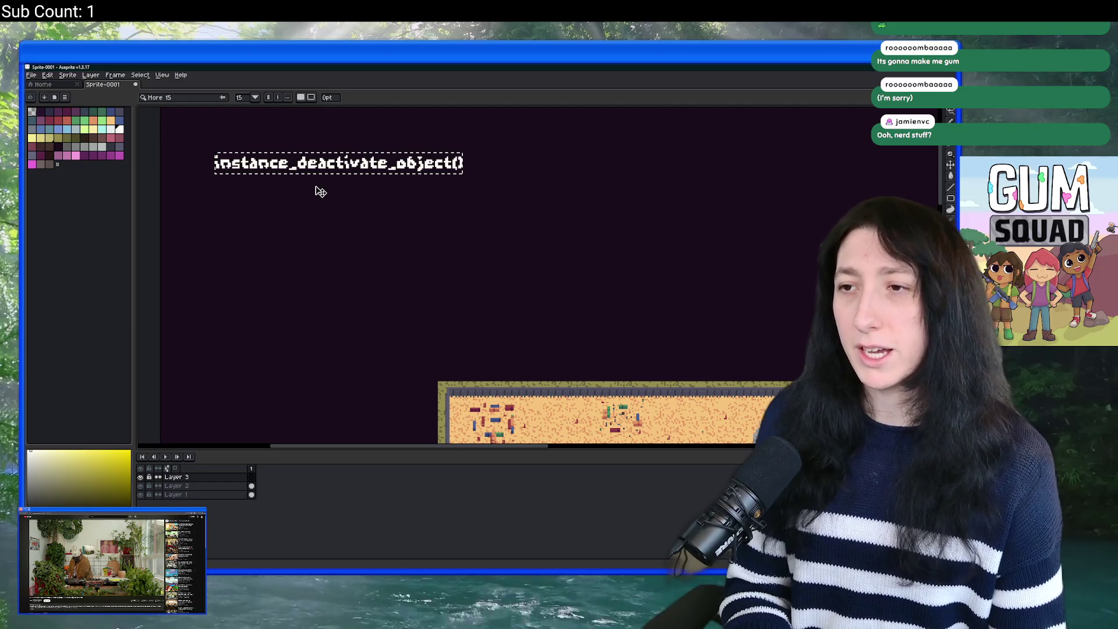
{"action": "key", "text": "Return"}
{"action": "left_click", "coordinate": [225, 230]}
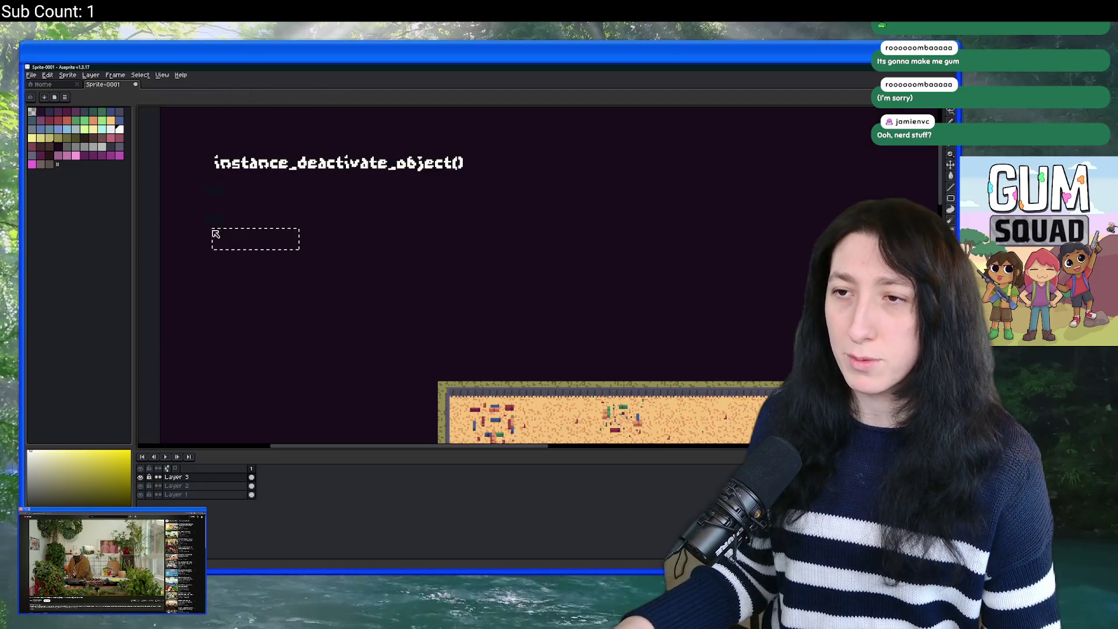
{"action": "type", "text": "instance_activate_object("}
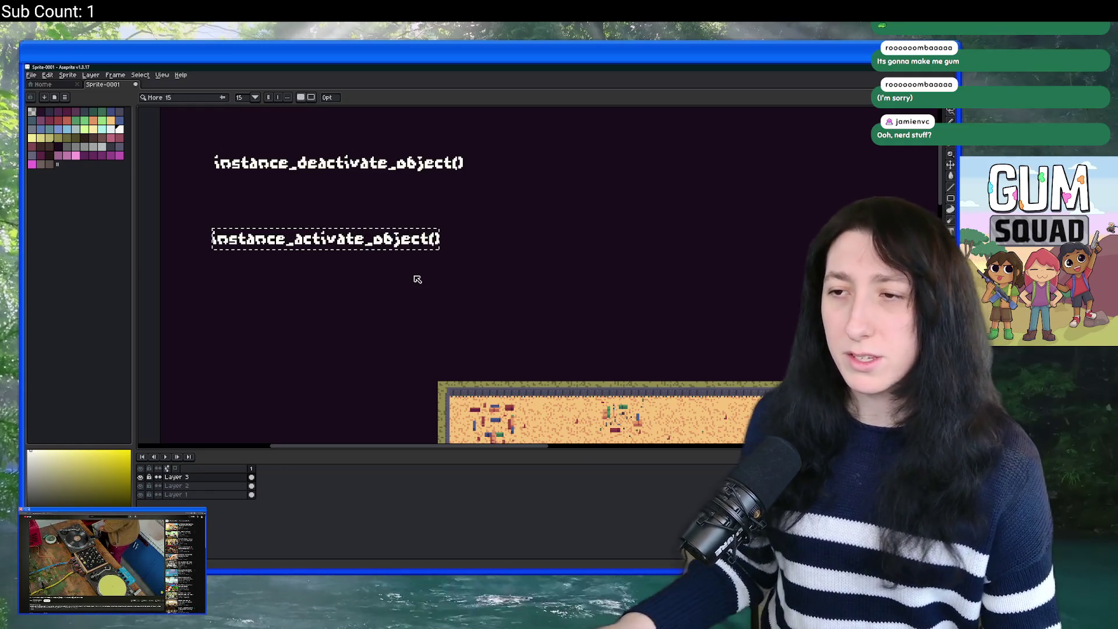
{"action": "left_click_drag", "start_coordinate": [375, 254], "coordinate": [379, 203]}
{"action": "key", "text": "Return"}
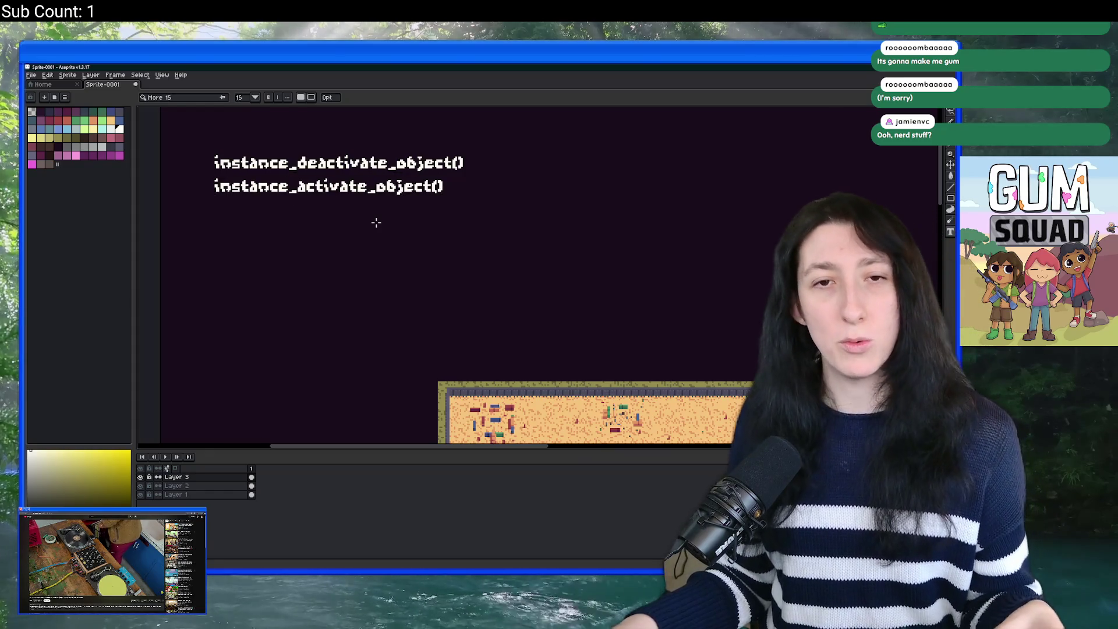
Step: Sketch a small cube beside the function names and label it on/off
{"action": "scroll", "coordinate": [408, 233], "scroll_direction": "right", "scroll_amount": 5}
{"action": "scroll", "coordinate": [407, 232], "scroll_direction": "up", "scroll_amount": 1}
{"action": "key", "text": "b"}
{"action": "mouse_move", "coordinate": [437, 203]}
{"action": "left_mouse_down"}
{"action": "mouse_move", "coordinate": [475, 183]}
{"action": "mouse_move", "coordinate": [428, 203]}
{"action": "left_mouse_up"}
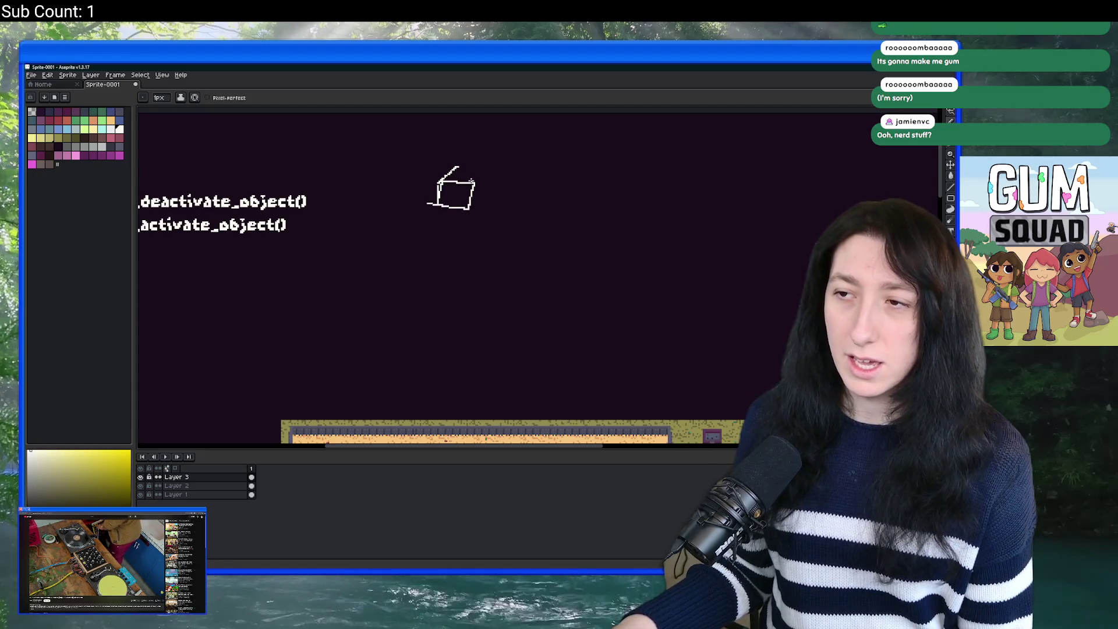
{"action": "mouse_move", "coordinate": [458, 167]}
{"action": "left_mouse_down"}
{"action": "mouse_move", "coordinate": [484, 165]}
{"action": "mouse_move", "coordinate": [474, 183]}
{"action": "left_mouse_up"}
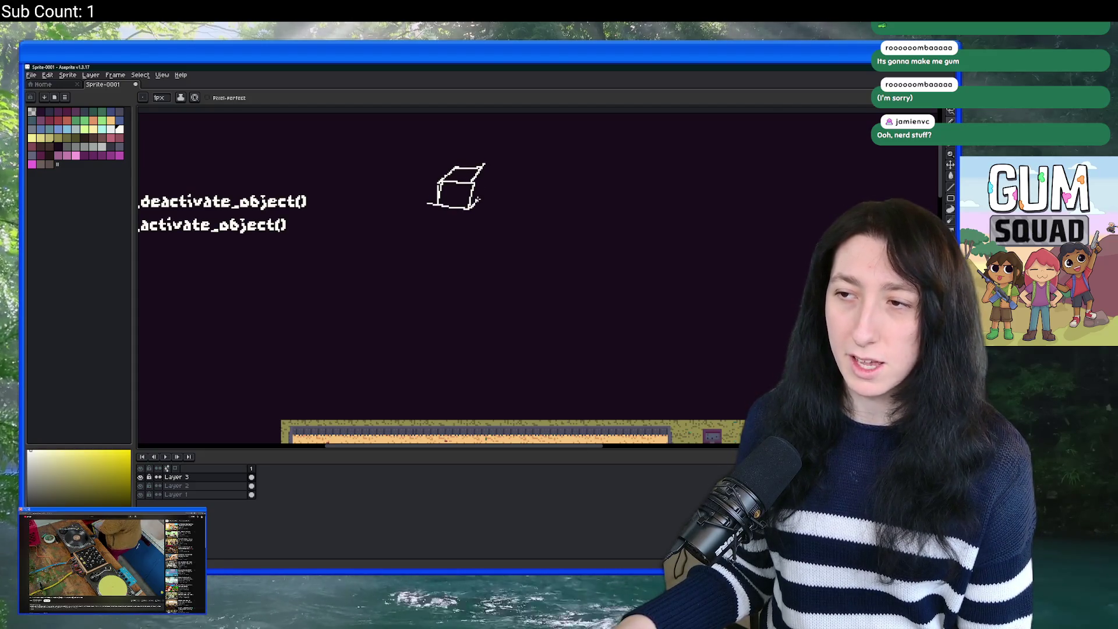
{"action": "scroll", "coordinate": [481, 212], "scroll_direction": "down", "scroll_amount": 2}
{"action": "scroll", "coordinate": [482, 212], "scroll_direction": "up", "scroll_amount": 2}
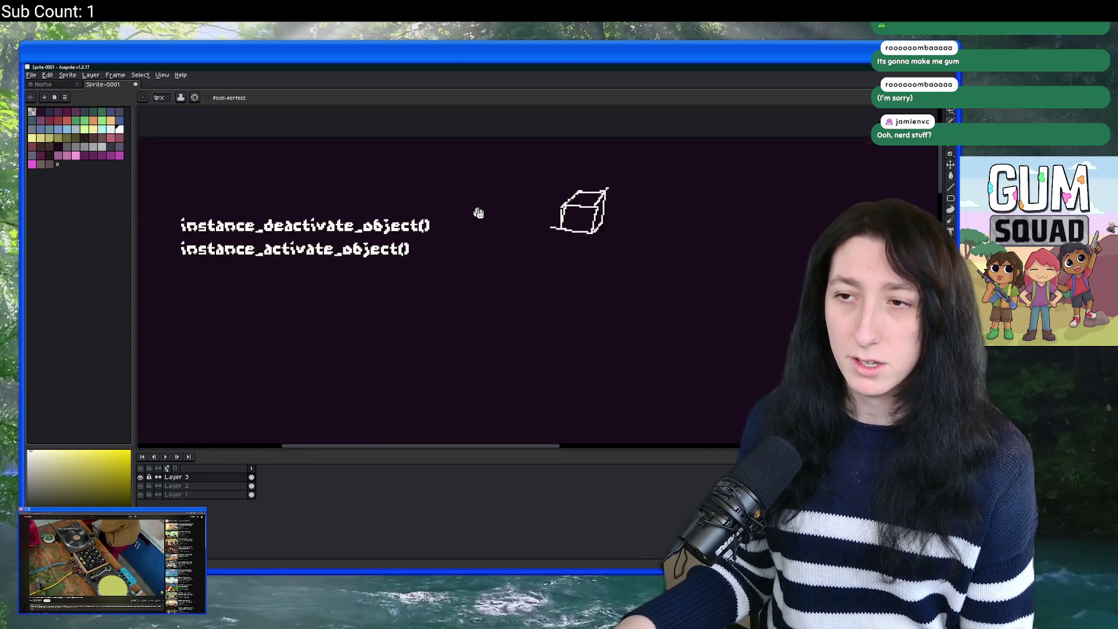
{"action": "scroll", "coordinate": [412, 245], "scroll_direction": "right", "scroll_amount": 2}
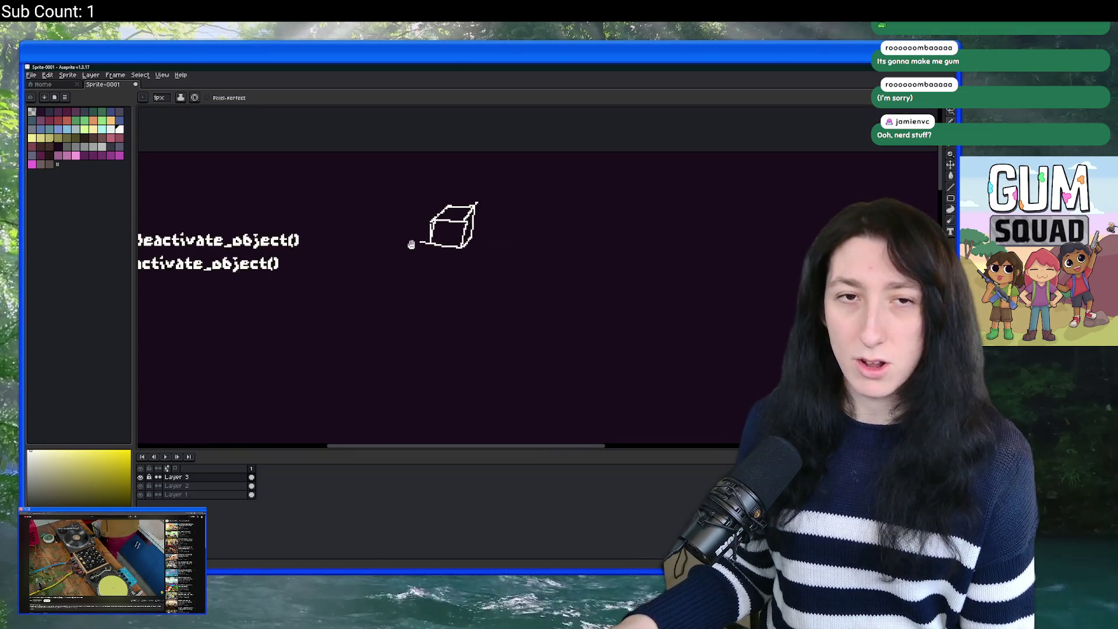
{"action": "scroll", "coordinate": [509, 214], "scroll_direction": "up", "scroll_amount": 1}
{"action": "mouse_move", "coordinate": [511, 214]}
{"action": "left_mouse_down"}
{"action": "mouse_move", "coordinate": [498, 220]}
{"action": "mouse_move", "coordinate": [539, 228]}
{"action": "left_mouse_up"}
{"action": "key", "text": "ctrl+z"}
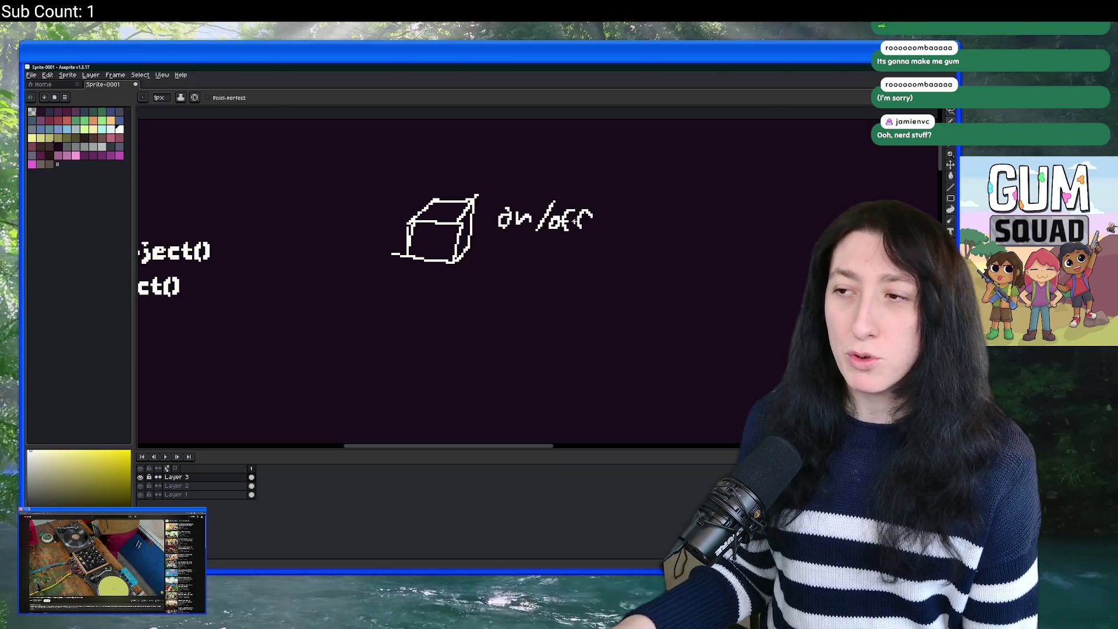
{"action": "scroll", "coordinate": [588, 249], "scroll_direction": "down", "scroll_amount": 4}
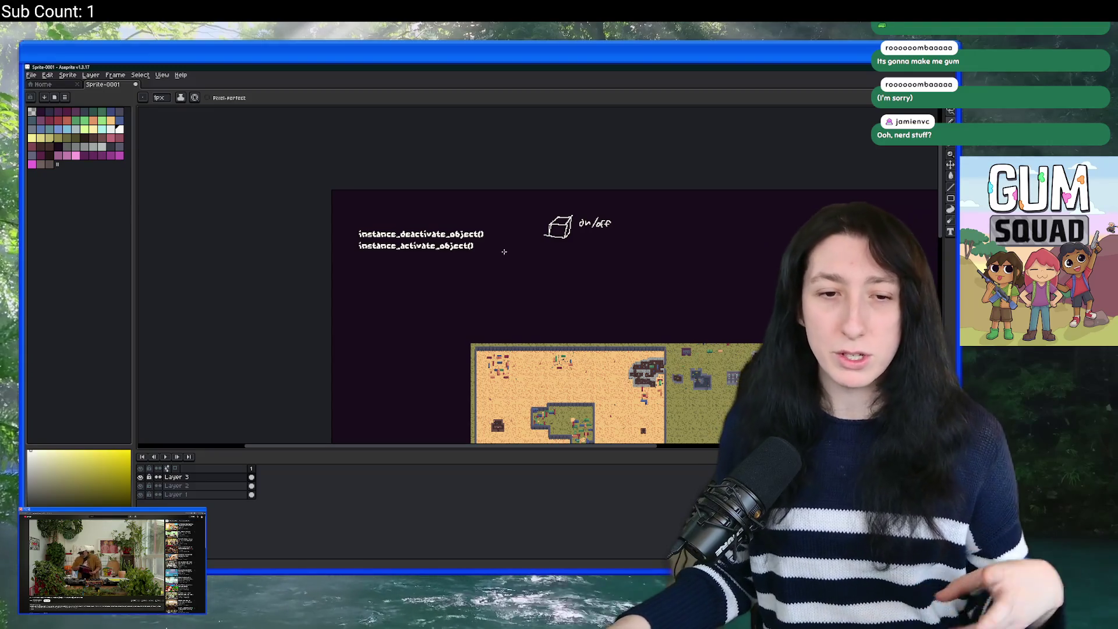
{"action": "left_click_drag", "start_coordinate": [498, 277], "coordinate": [317, 173]}
Step: Draw a white loop around the walled green building on the map
{"action": "scroll", "coordinate": [348, 240], "scroll_direction": "up", "scroll_amount": 2}
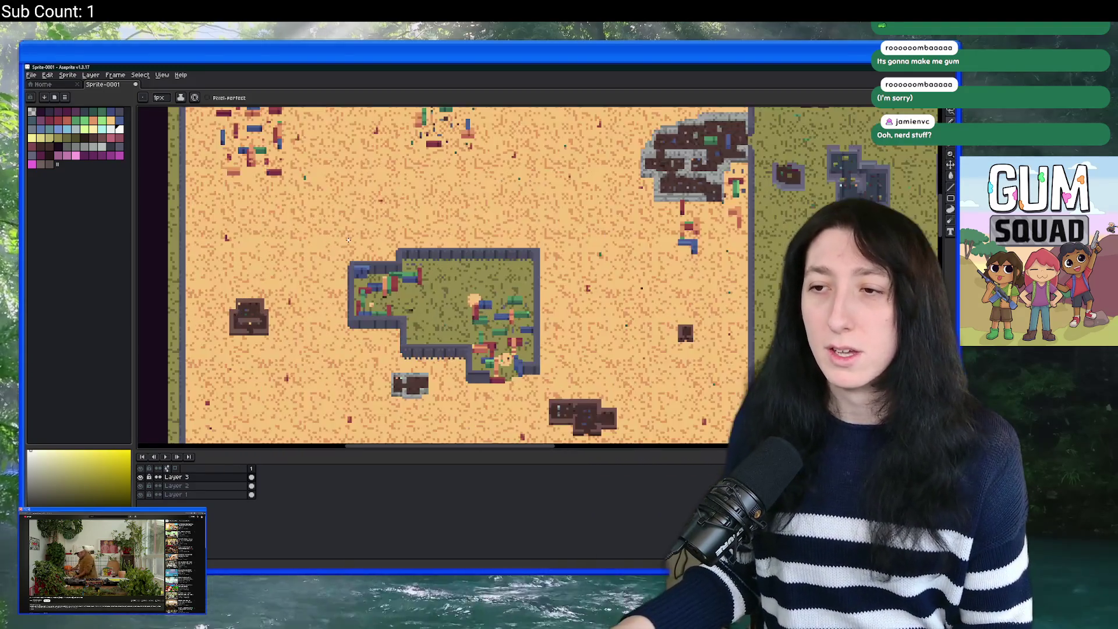
{"action": "mouse_move", "coordinate": [339, 398]}
{"action": "left_mouse_down"}
{"action": "mouse_move", "coordinate": [528, 417]}
{"action": "mouse_move", "coordinate": [561, 308]}
{"action": "mouse_move", "coordinate": [436, 214]}
{"action": "mouse_move", "coordinate": [341, 210]}
{"action": "mouse_move", "coordinate": [331, 238]}
{"action": "left_mouse_up"}
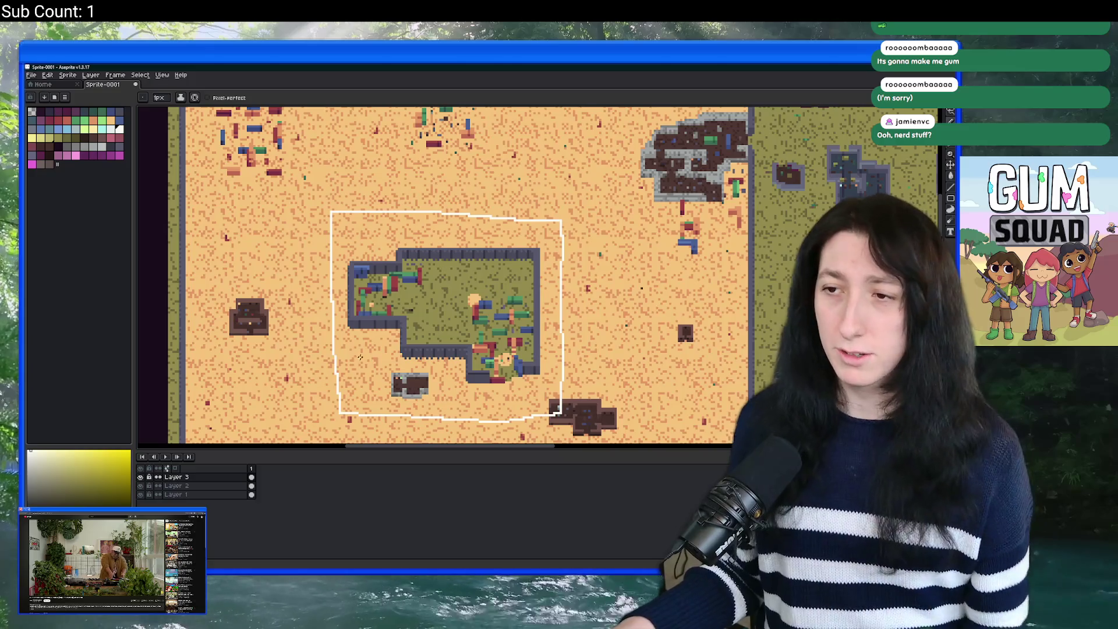
{"action": "scroll", "coordinate": [360, 357], "scroll_direction": "down", "scroll_amount": 3}
{"action": "scroll", "coordinate": [504, 274], "scroll_direction": "up", "scroll_amount": 3}
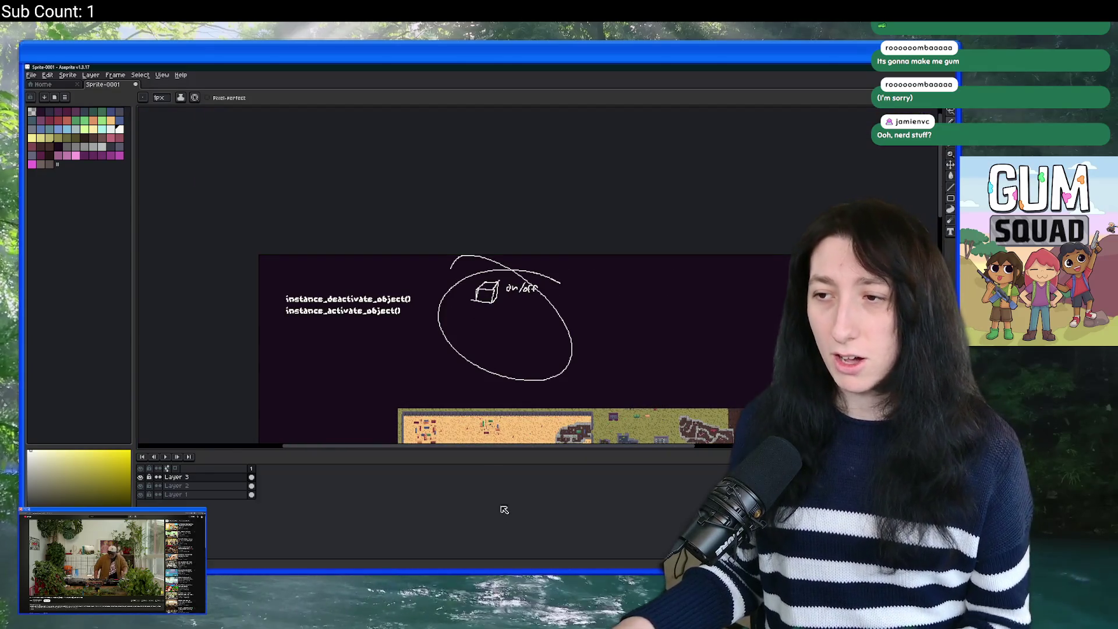
{"action": "scroll", "coordinate": [428, 307], "scroll_direction": "down", "scroll_amount": 2}
{"action": "scroll", "coordinate": [428, 307], "scroll_direction": "up", "scroll_amount": 3}
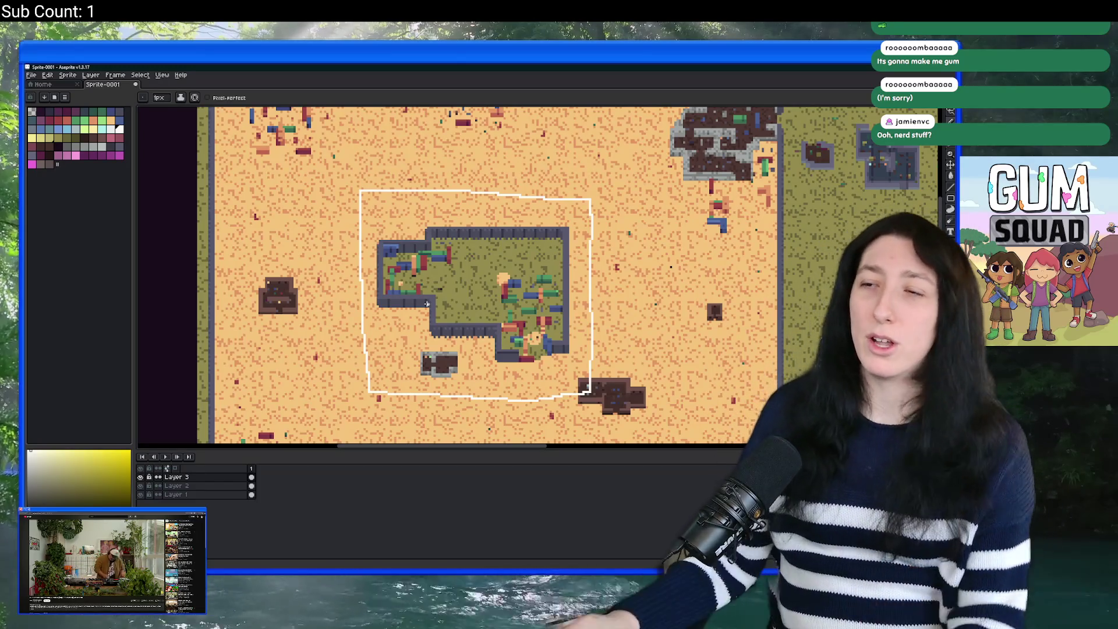
Step: Zoom out to see the whole map, then zoom back in on the outlined building region
{"action": "scroll", "coordinate": [644, 201], "scroll_direction": "down", "scroll_amount": 3}
{"action": "left_click_drag", "start_coordinate": [644, 202], "coordinate": [529, 261]}
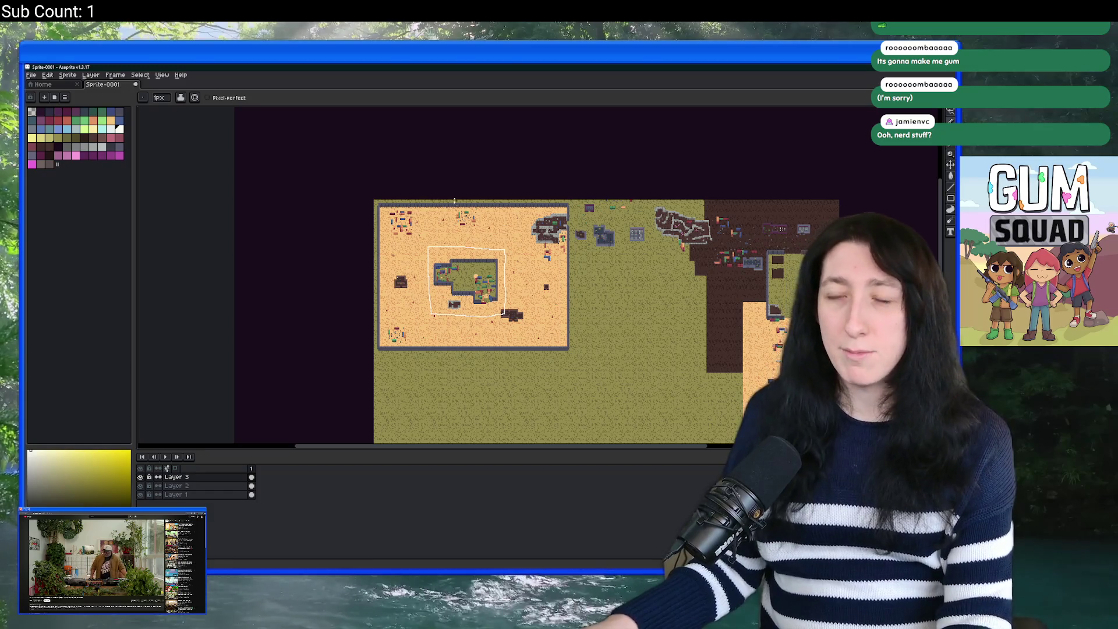
{"action": "scroll", "coordinate": [468, 307], "scroll_direction": "up", "scroll_amount": 1}
{"action": "scroll", "coordinate": [464, 285], "scroll_direction": "down", "scroll_amount": 2}
{"action": "scroll", "coordinate": [464, 285], "scroll_direction": "up", "scroll_amount": 1}
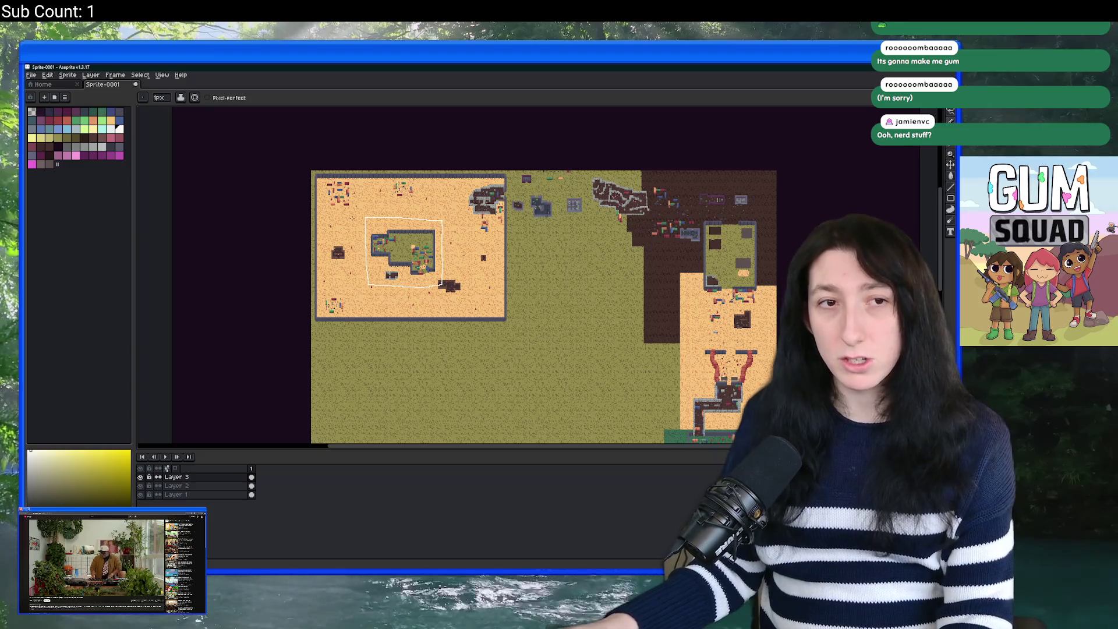
{"action": "scroll", "coordinate": [339, 210], "scroll_direction": "up", "scroll_amount": 2}
{"action": "mouse_move", "coordinate": [530, 337]}
{"action": "left_mouse_down"}
{"action": "mouse_move", "coordinate": [386, 293]}
{"action": "mouse_move", "coordinate": [392, 263]}
{"action": "left_mouse_up"}
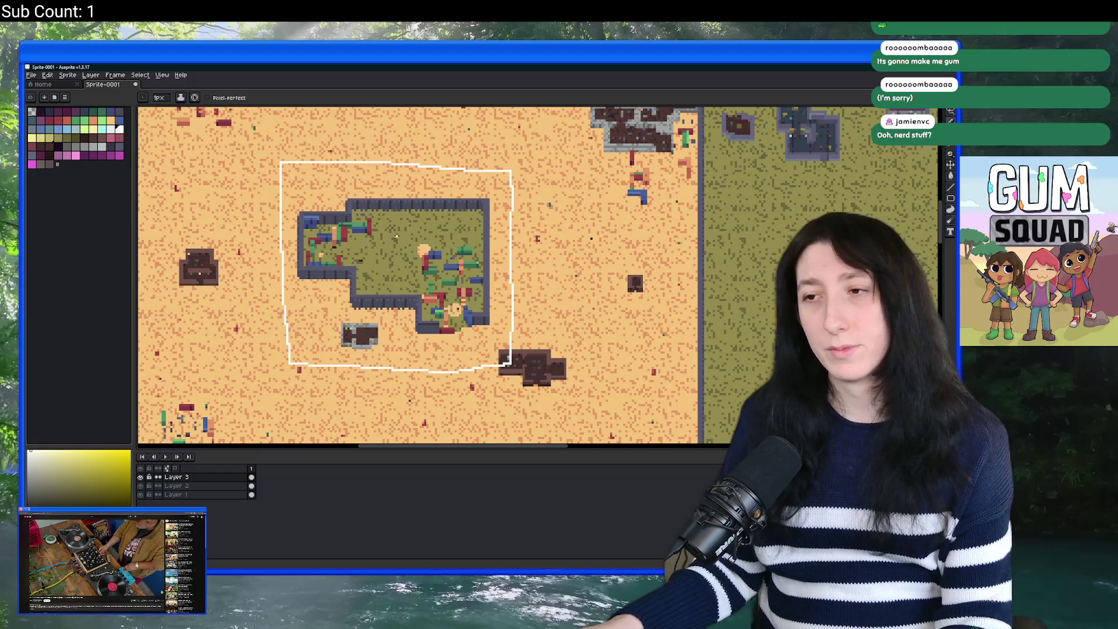
{"action": "scroll", "coordinate": [396, 235], "scroll_direction": "up", "scroll_amount": 1}
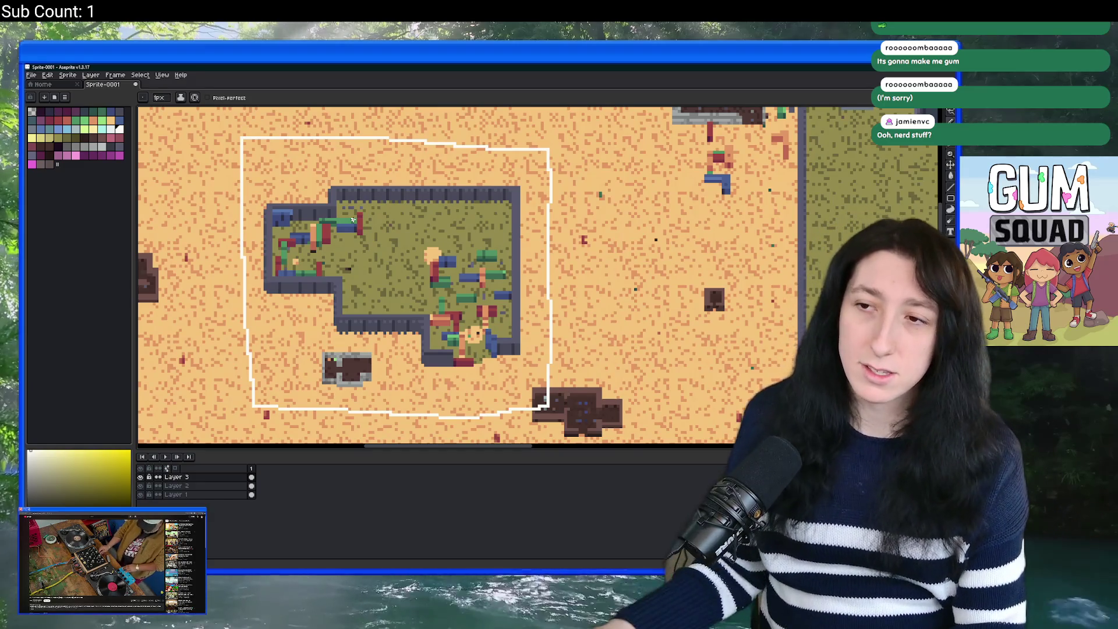
{"action": "scroll", "coordinate": [353, 220], "scroll_direction": "down", "scroll_amount": 3}
{"action": "scroll", "coordinate": [268, 187], "scroll_direction": "up", "scroll_amount": 4}
Step: Add instance_destroy() as a new text line under instance_activate_object()
{"action": "key", "text": "t"}
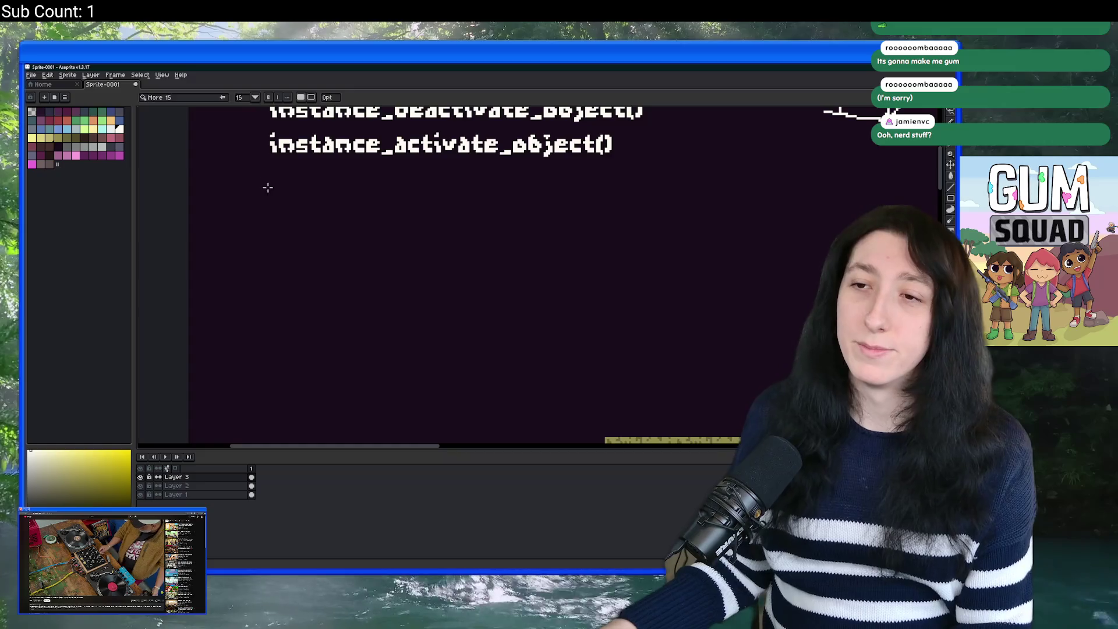
{"action": "left_click", "coordinate": [267, 187]}
{"action": "type", "text": "instance_"}
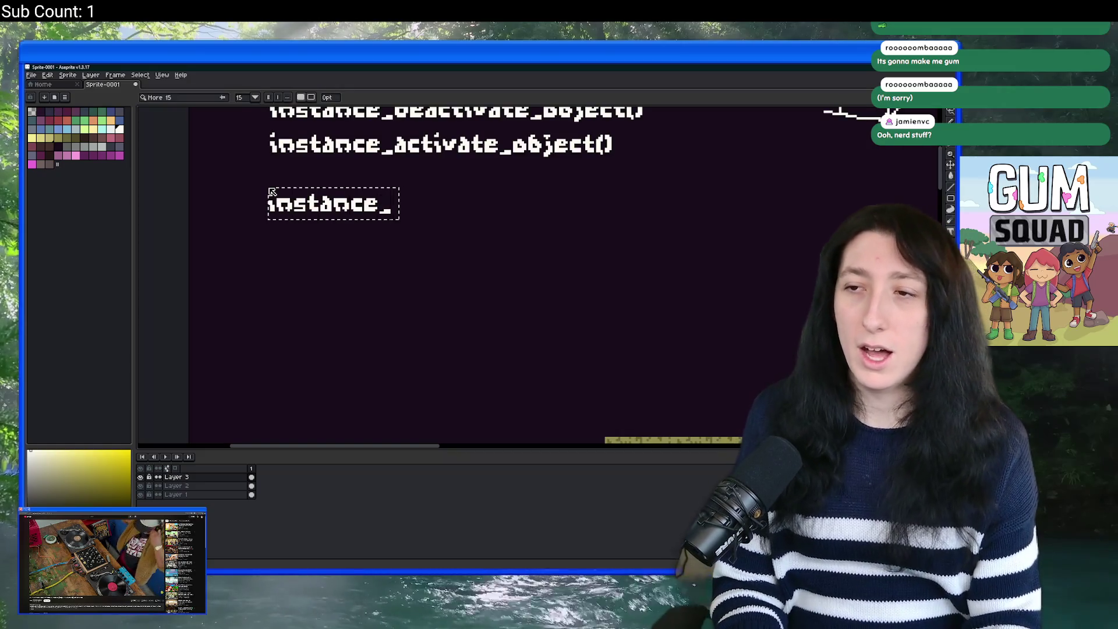
{"action": "type", "text": "destroy()"}
{"action": "left_click_drag", "start_coordinate": [290, 190], "coordinate": [295, 168]}
{"action": "key", "text": "Return"}
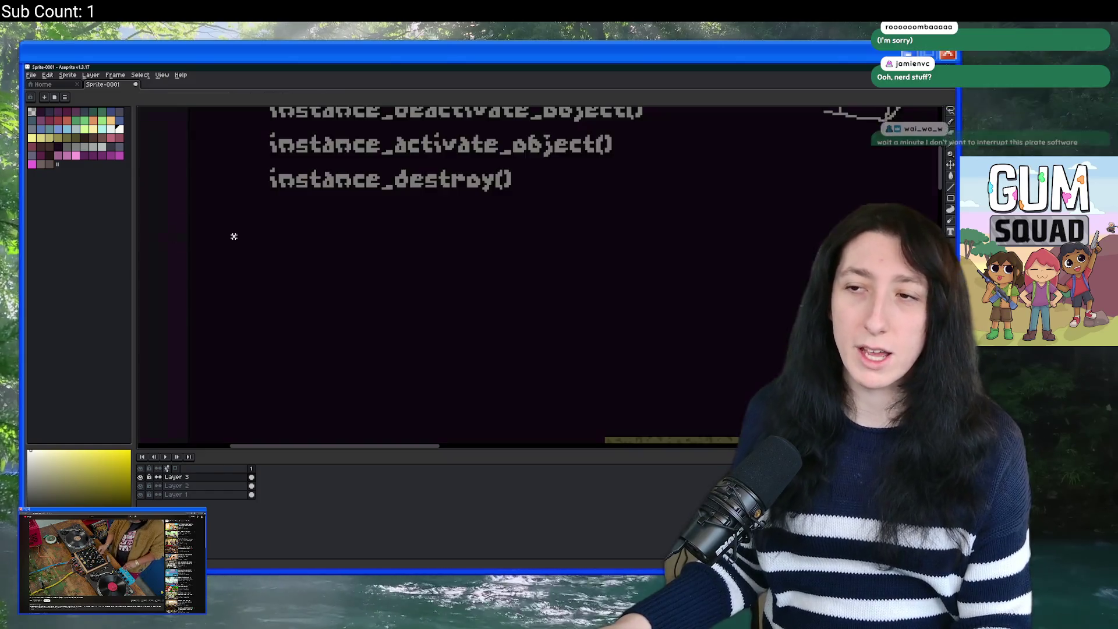
Step: Add instance_create_depth() on the line just below instance_destroy()
{"action": "left_click", "coordinate": [233, 237]}
{"action": "type", "text": "instance"}
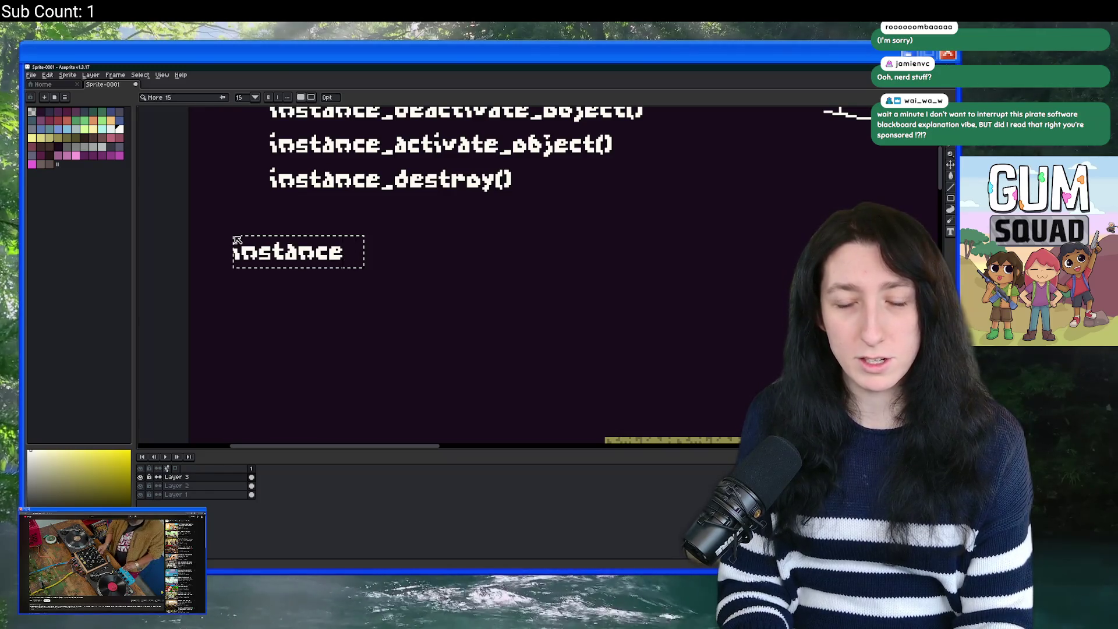
{"action": "type", "text": "_create_dept"}
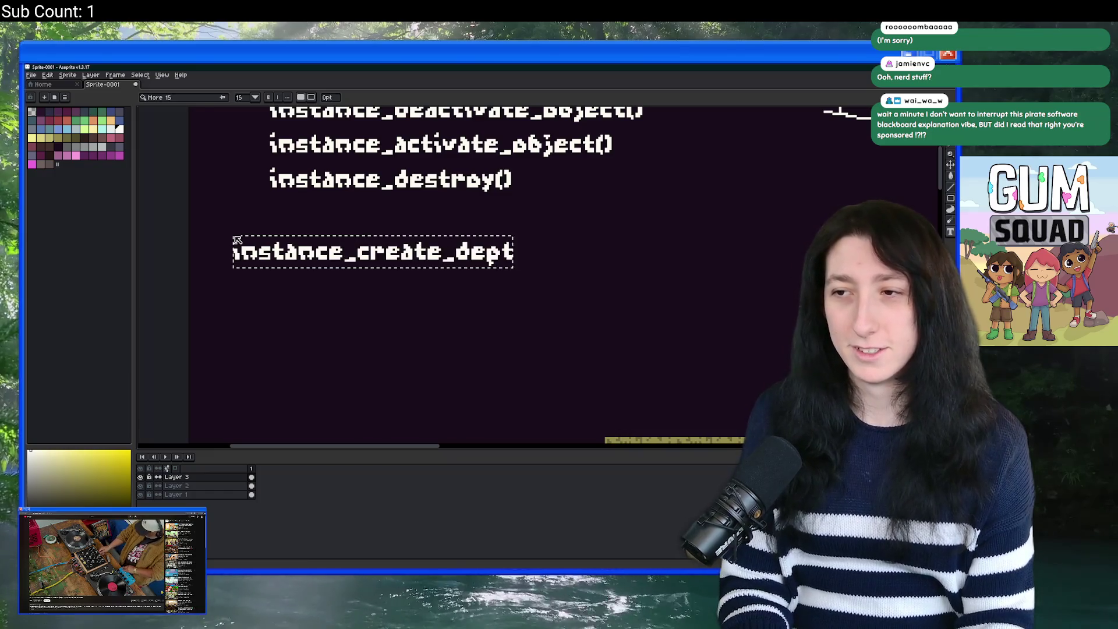
{"action": "type", "text": "h()"}
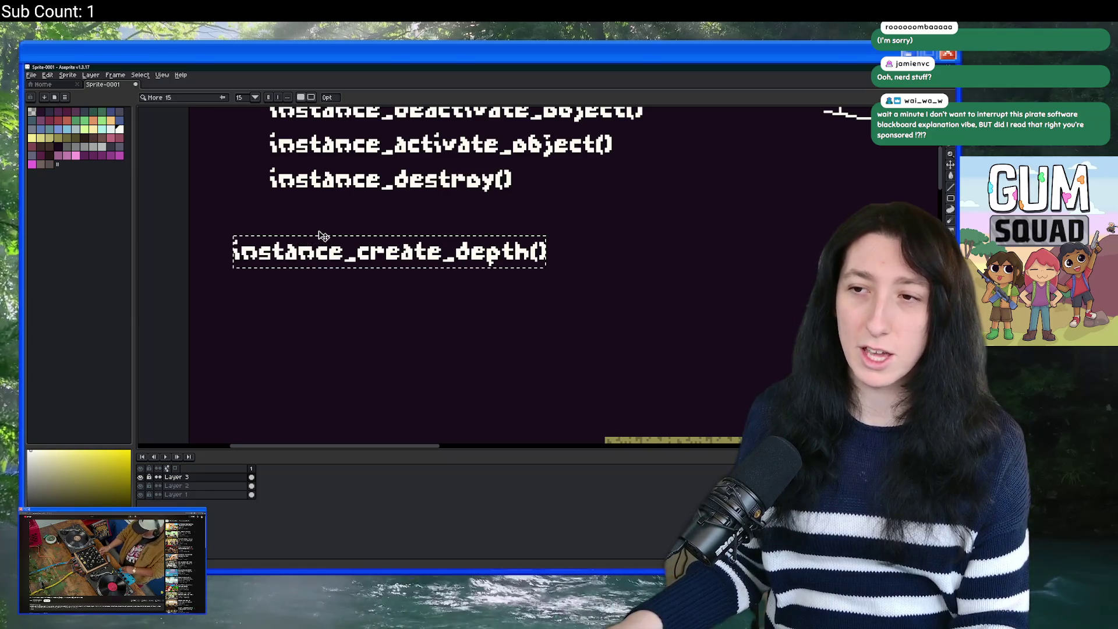
{"action": "left_click_drag", "start_coordinate": [319, 240], "coordinate": [362, 201]}
{"action": "left_click", "coordinate": [349, 281]}
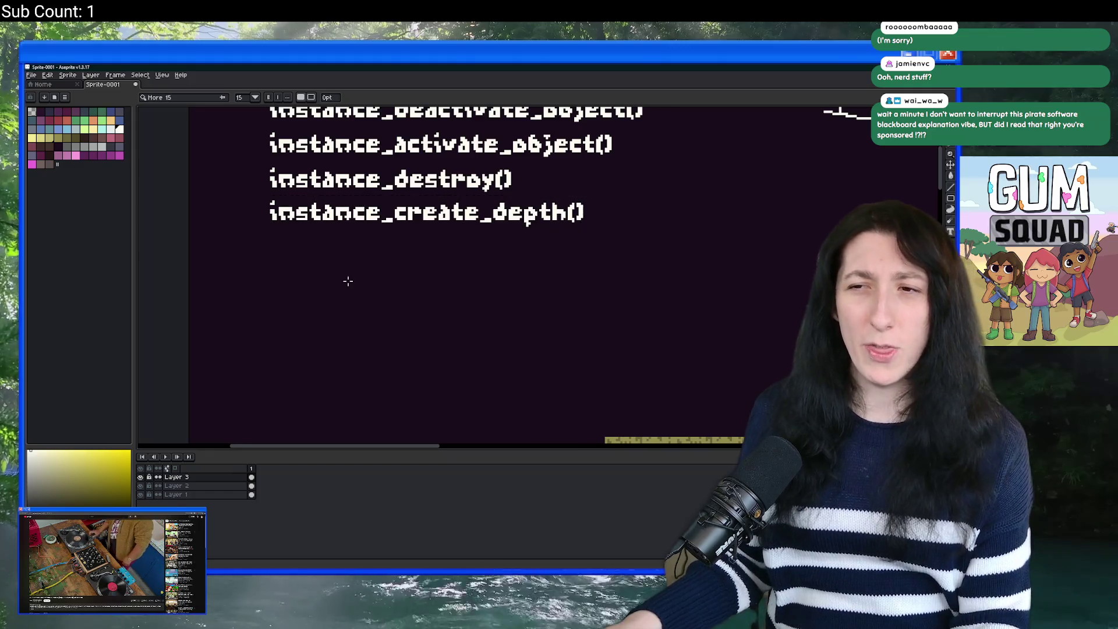
{"action": "scroll", "coordinate": [363, 273], "scroll_direction": "down", "scroll_amount": 1}
{"action": "scroll", "coordinate": [363, 257], "scroll_direction": "right", "scroll_amount": 5}
{"action": "scroll", "coordinate": [363, 257], "scroll_direction": "down", "scroll_amount": 2}
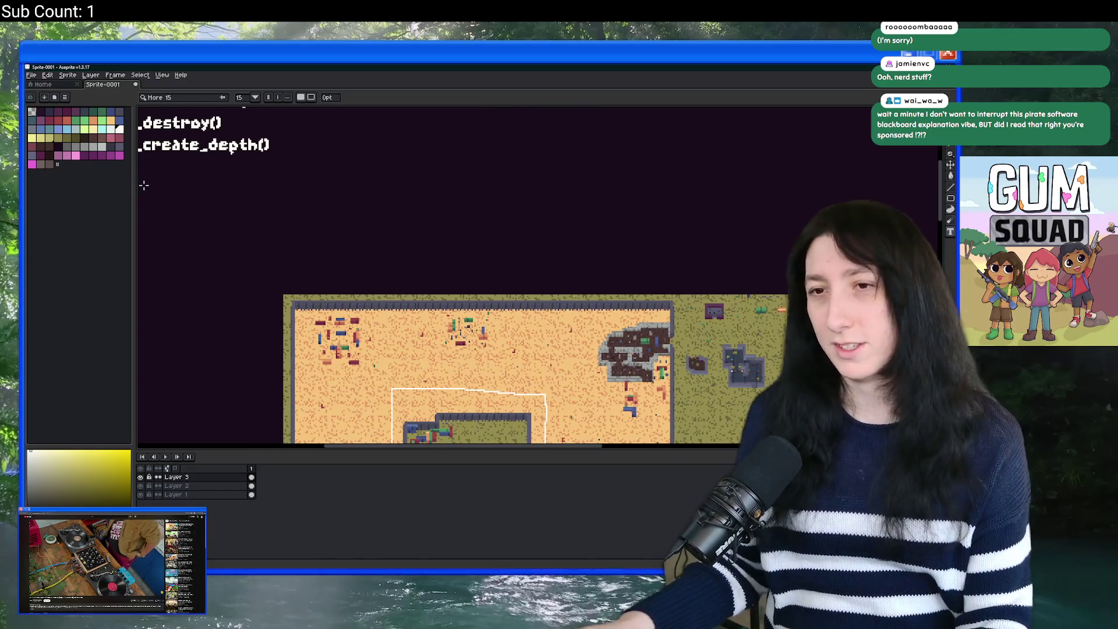
{"action": "scroll", "coordinate": [144, 185], "scroll_direction": "up", "scroll_amount": 2}
{"action": "scroll", "coordinate": [268, 243], "scroll_direction": "left", "scroll_amount": 5}
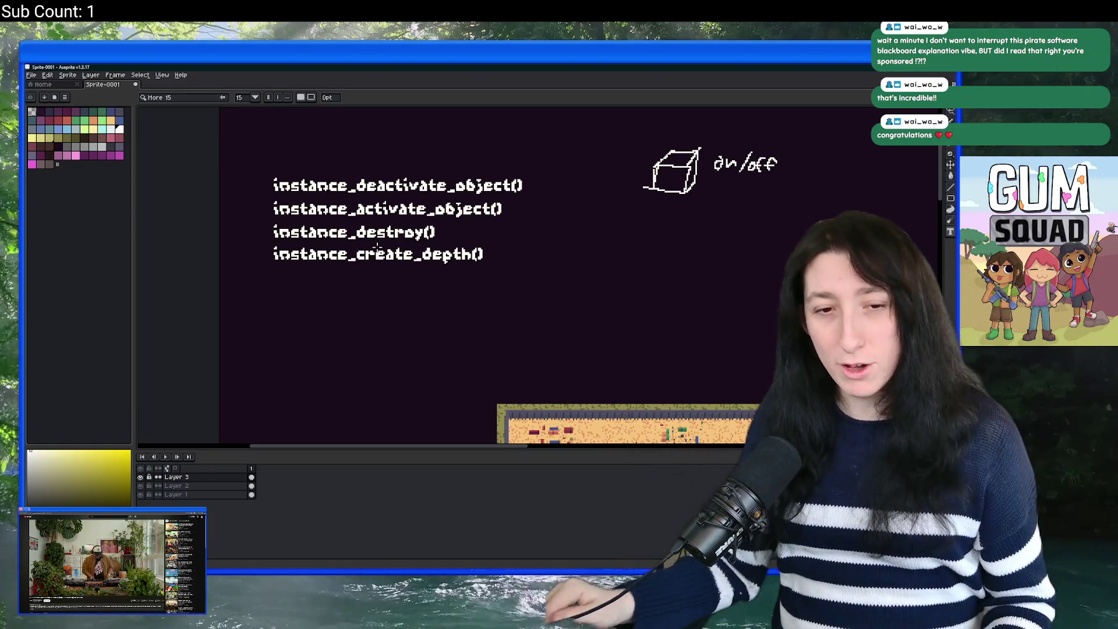
{"action": "scroll", "coordinate": [462, 257], "scroll_direction": "down", "scroll_amount": 4}
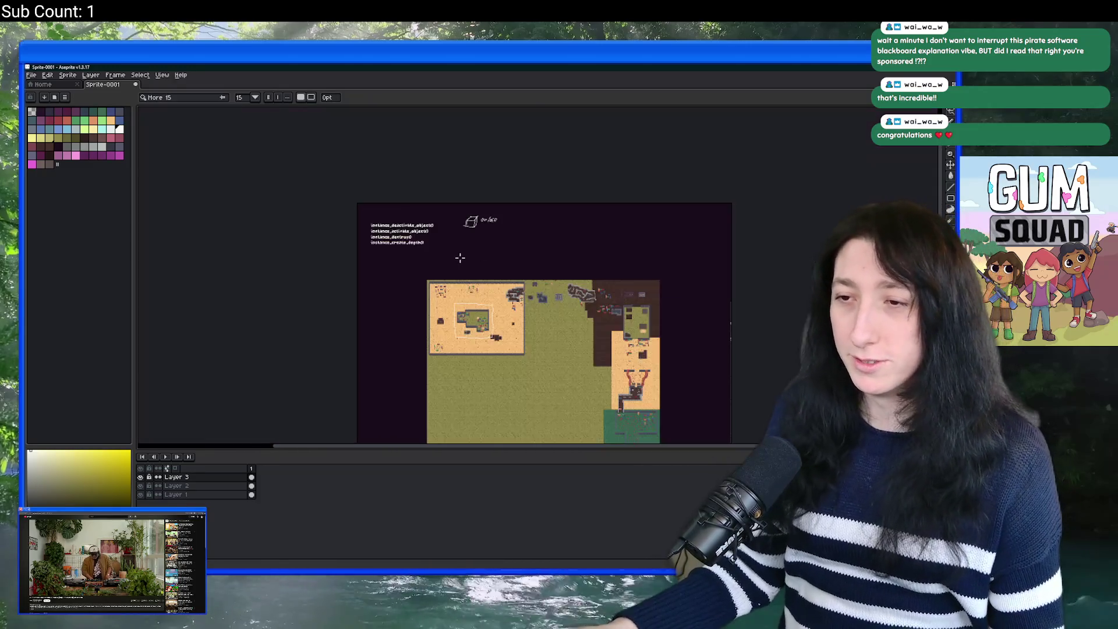
{"action": "scroll", "coordinate": [460, 257], "scroll_direction": "up", "scroll_amount": 1}
{"action": "scroll", "coordinate": [439, 239], "scroll_direction": "up", "scroll_amount": 1}
{"action": "scroll", "coordinate": [438, 246], "scroll_direction": "up", "scroll_amount": 2}
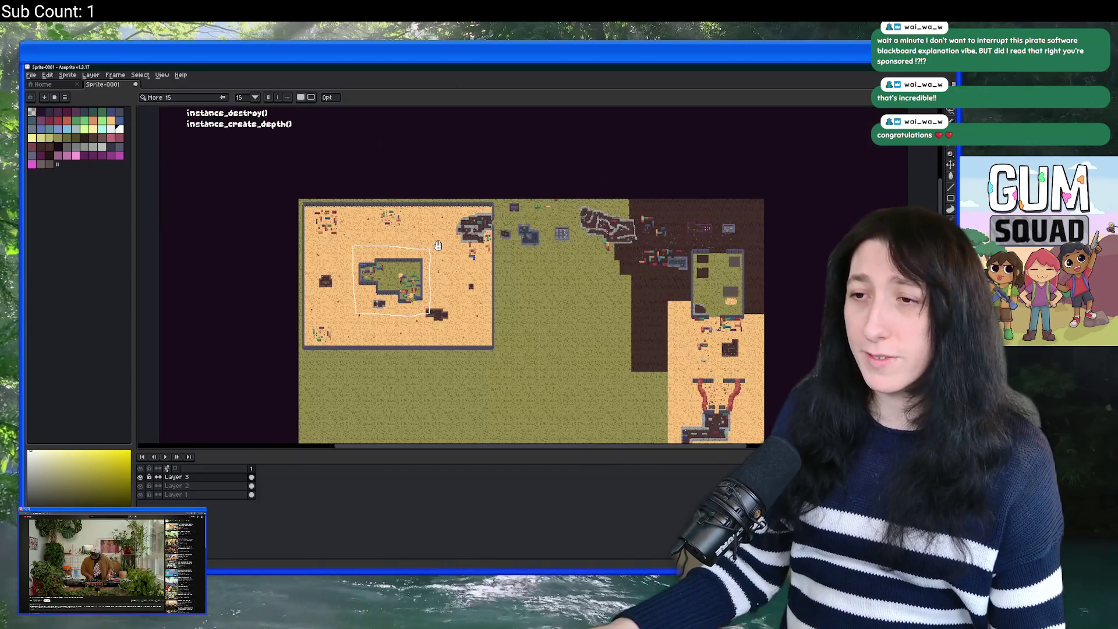
{"action": "key", "text": "m"}
{"action": "scroll", "coordinate": [393, 259], "scroll_direction": "up", "scroll_amount": 1}
Step: Draw a rectangular selection around the instance_destroy() and instance_create_depth() lines
{"action": "mouse_move", "coordinate": [272, 193]}
{"action": "left_mouse_down"}
{"action": "mouse_move", "coordinate": [502, 372]}
{"action": "mouse_move", "coordinate": [551, 397]}
{"action": "left_mouse_up"}
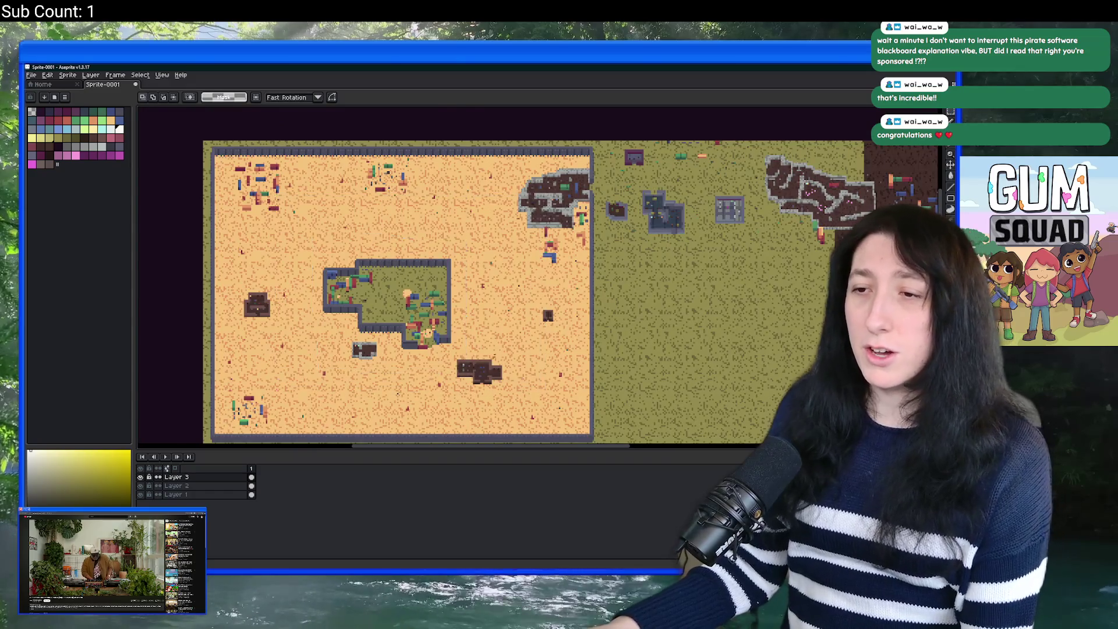
{"action": "scroll", "coordinate": [435, 320], "scroll_direction": "down", "scroll_amount": 1}
{"action": "left_click_drag", "start_coordinate": [256, 151], "coordinate": [431, 215]}
{"action": "scroll", "coordinate": [506, 209], "scroll_direction": "up", "scroll_amount": 2}
{"action": "mouse_move", "coordinate": [182, 167]}
{"action": "left_mouse_down"}
{"action": "mouse_move", "coordinate": [671, 264]}
{"action": "mouse_move", "coordinate": [651, 265]}
{"action": "left_mouse_up"}
{"action": "mouse_move", "coordinate": [621, 362]}
{"action": "left_mouse_down"}
{"action": "mouse_move", "coordinate": [150, 257]}
{"action": "mouse_move", "coordinate": [197, 265]}
{"action": "left_mouse_up"}
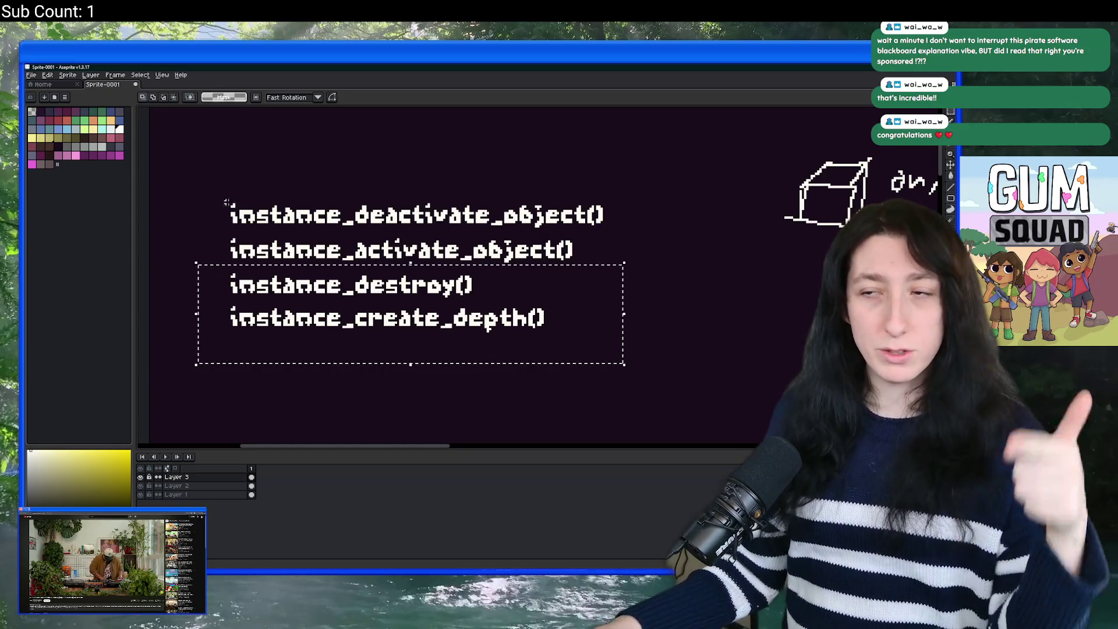
Step: Pan and zoom down through the map to the desert area
{"action": "scroll", "coordinate": [644, 269], "scroll_direction": "down", "scroll_amount": 1}
{"action": "mouse_move", "coordinate": [676, 322]}
{"action": "left_mouse_down"}
{"action": "mouse_move", "coordinate": [552, 261]}
{"action": "mouse_move", "coordinate": [482, 162]}
{"action": "left_mouse_up"}
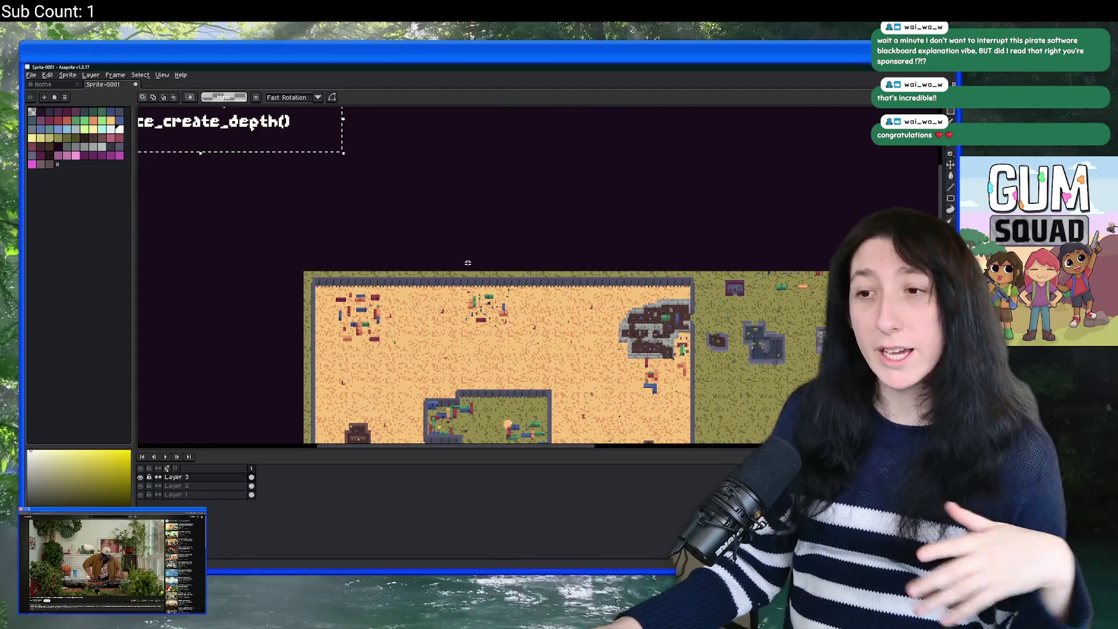
{"action": "mouse_move", "coordinate": [492, 384]}
{"action": "left_mouse_down"}
{"action": "mouse_move", "coordinate": [436, 305]}
{"action": "mouse_move", "coordinate": [333, 228]}
{"action": "left_mouse_up"}
{"action": "scroll", "coordinate": [333, 228], "scroll_direction": "up", "scroll_amount": 1}
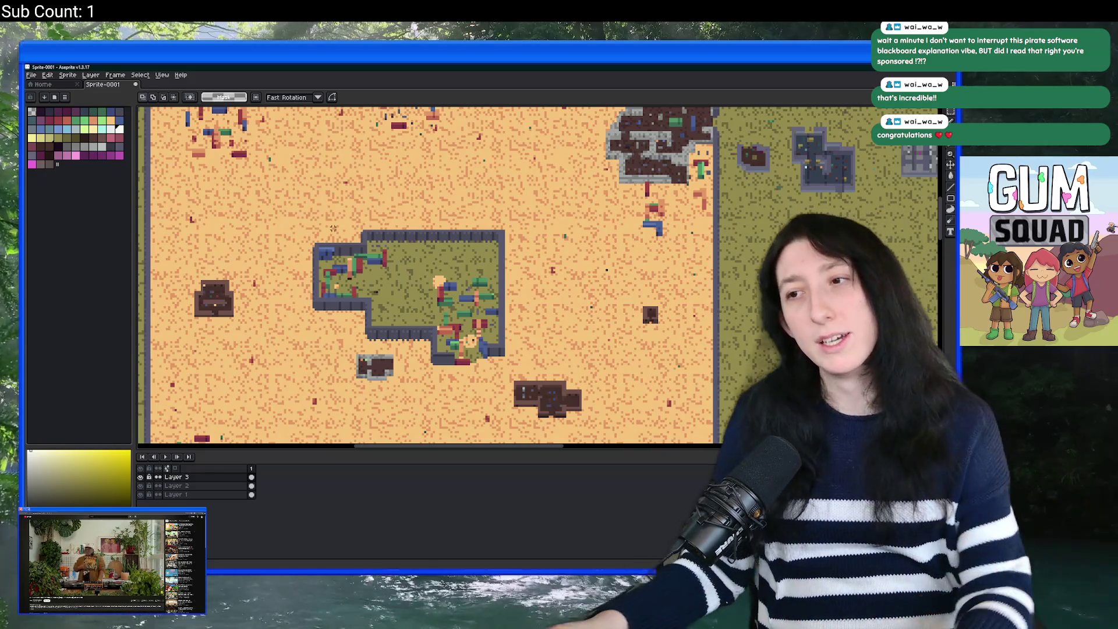
{"action": "scroll", "coordinate": [333, 228], "scroll_direction": "down", "scroll_amount": 4}
{"action": "scroll", "coordinate": [317, 216], "scroll_direction": "up", "scroll_amount": 3}
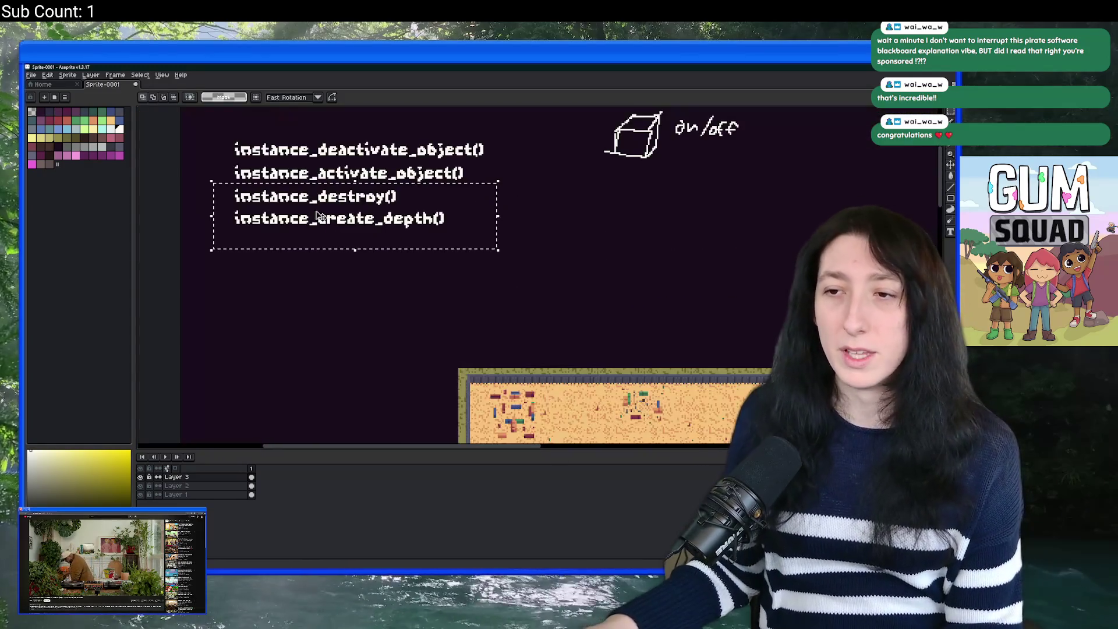
{"action": "scroll", "coordinate": [317, 215], "scroll_direction": "down", "scroll_amount": 3}
{"action": "scroll", "coordinate": [427, 269], "scroll_direction": "up", "scroll_amount": 3}
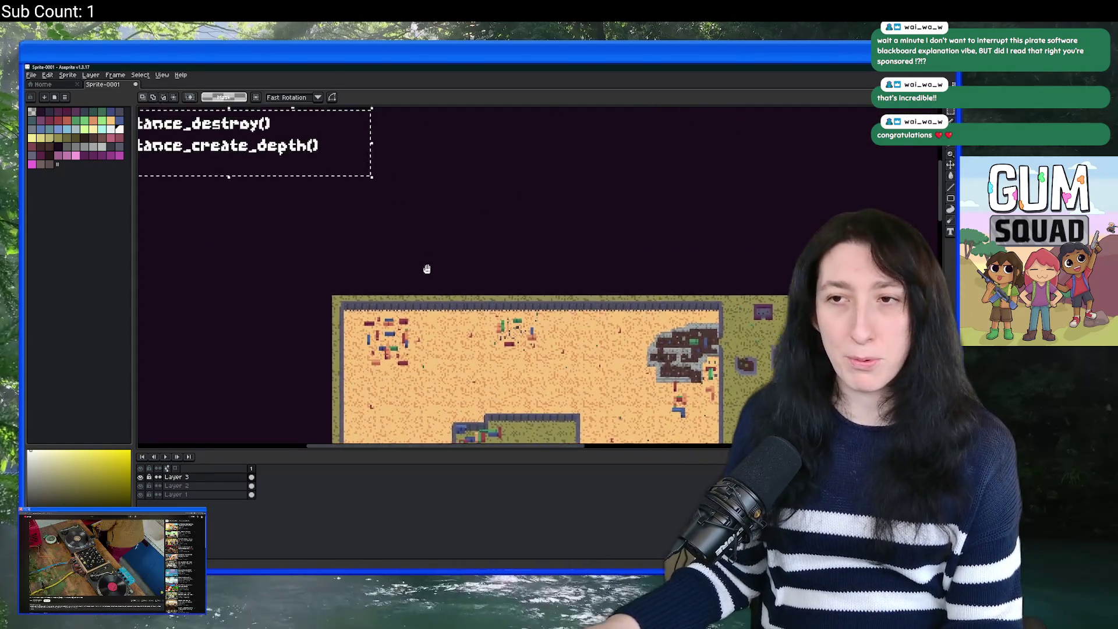
{"action": "scroll", "coordinate": [426, 268], "scroll_direction": "down", "scroll_amount": 3}
{"action": "scroll", "coordinate": [414, 212], "scroll_direction": "up", "scroll_amount": 3}
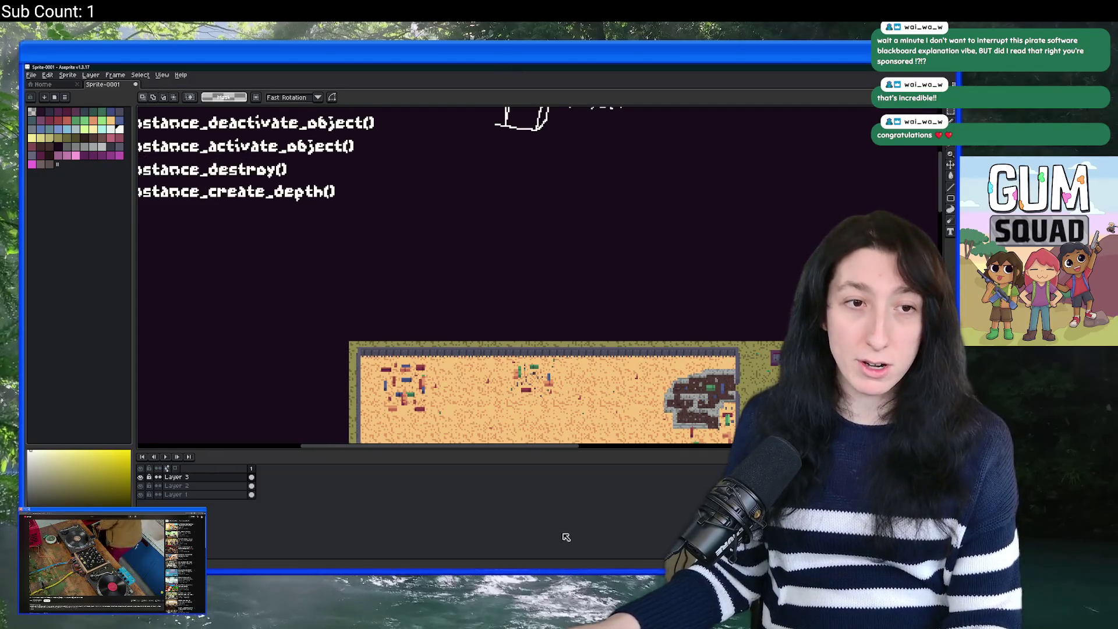
{"action": "left_click_drag", "start_coordinate": [554, 213], "coordinate": [554, 149]}
{"action": "left_click_drag", "start_coordinate": [660, 394], "coordinate": [529, 208]}
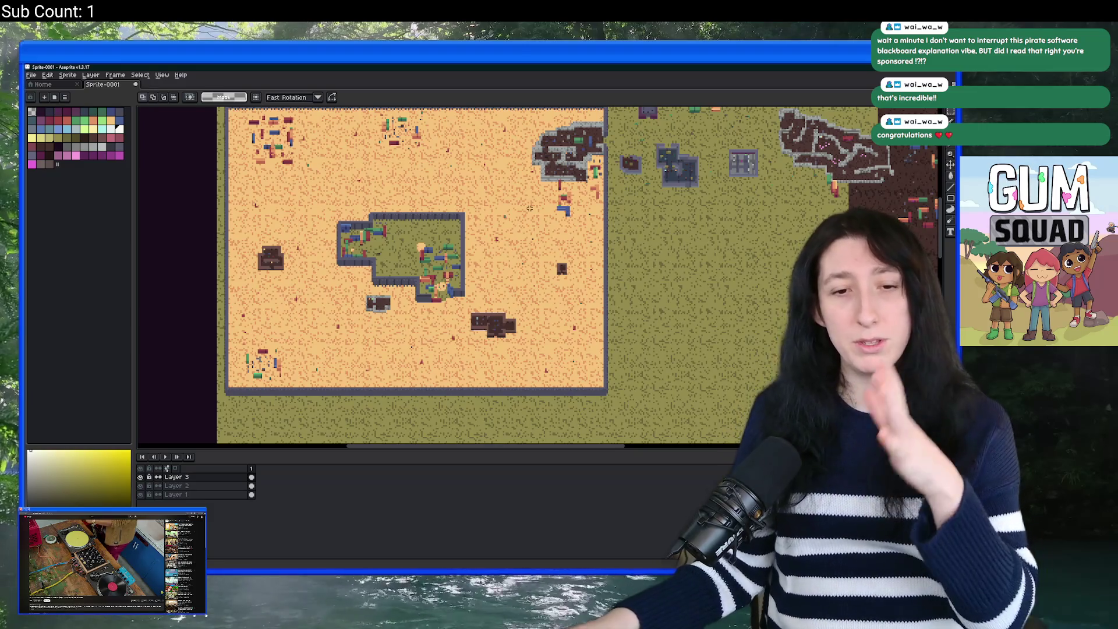
{"action": "mouse_move", "coordinate": [532, 256]}
{"action": "left_mouse_down"}
{"action": "mouse_move", "coordinate": [447, 284]}
{"action": "mouse_move", "coordinate": [476, 353]}
{"action": "left_mouse_up"}
Step: Outline an empty desert patch and the rocky outcrop beside it, then undo those outlines
{"action": "scroll", "coordinate": [447, 284], "scroll_direction": "up", "scroll_amount": 1}
{"action": "key", "text": "b"}
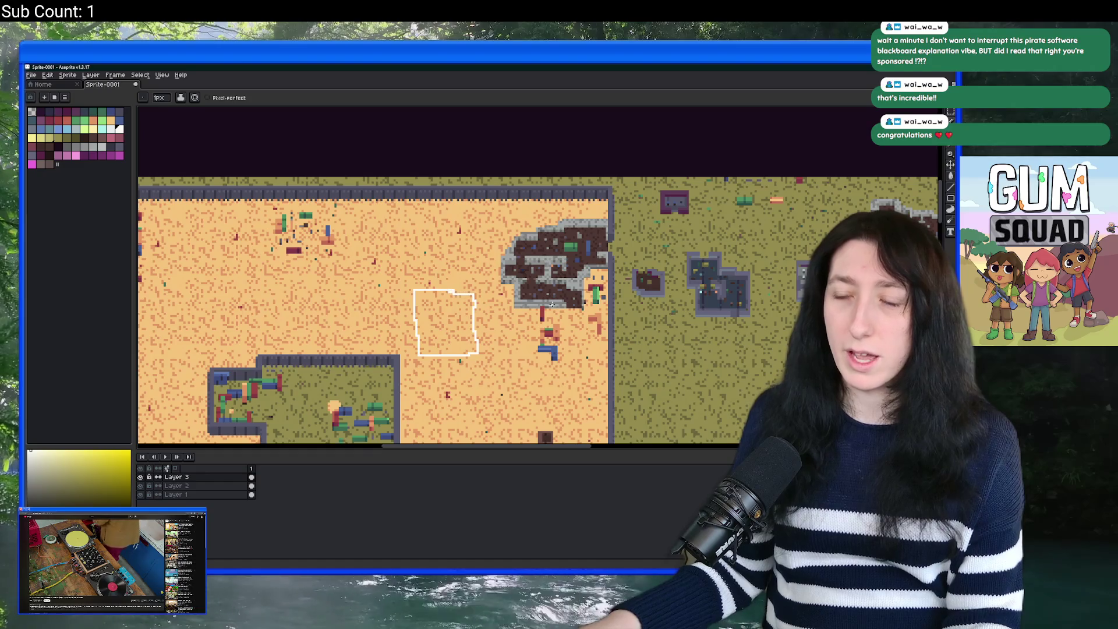
{"action": "mouse_move", "coordinate": [448, 198]}
{"action": "left_mouse_down"}
{"action": "mouse_move", "coordinate": [457, 285]}
{"action": "mouse_move", "coordinate": [566, 311]}
{"action": "mouse_move", "coordinate": [593, 216]}
{"action": "mouse_move", "coordinate": [448, 198]}
{"action": "left_mouse_up"}
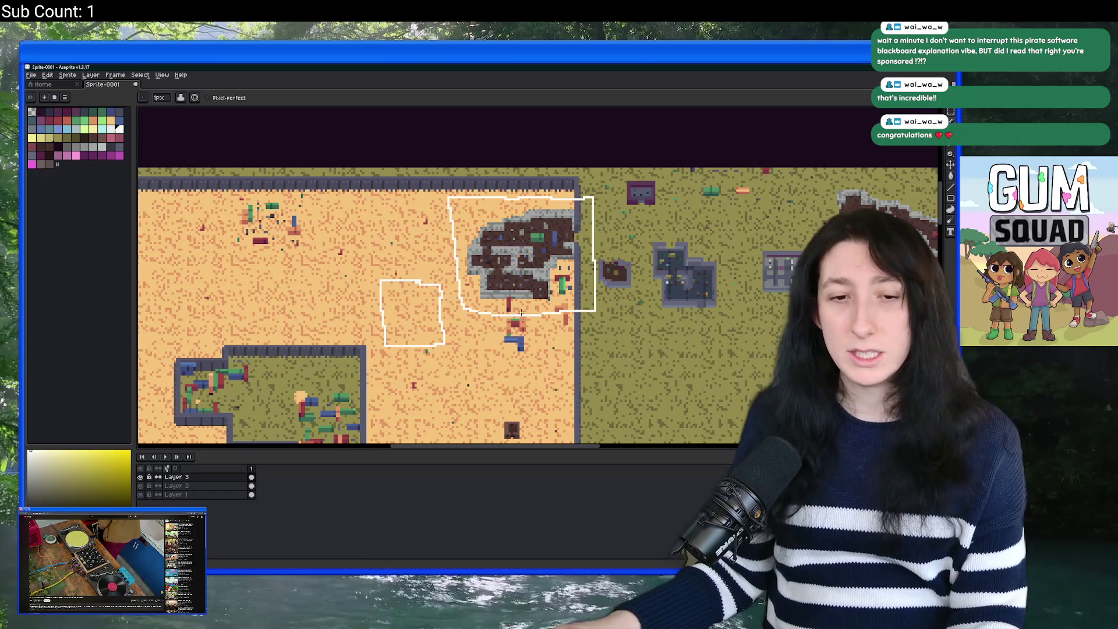
{"action": "left_click_drag", "start_coordinate": [518, 365], "coordinate": [506, 252]}
{"action": "key", "text": "ctrl+z"}
{"action": "key", "text": "ctrl+z"}
Step: Zoom out to show the whole map below the notes, then switch to GameMaker's Gum Squad room
{"action": "scroll", "coordinate": [505, 253], "scroll_direction": "down", "scroll_amount": 2}
{"action": "scroll", "coordinate": [505, 253], "scroll_direction": "up", "scroll_amount": 2}
{"action": "scroll", "coordinate": [506, 252], "scroll_direction": "down", "scroll_amount": 3}
{"action": "left_click_drag", "start_coordinate": [506, 251], "coordinate": [468, 174]}
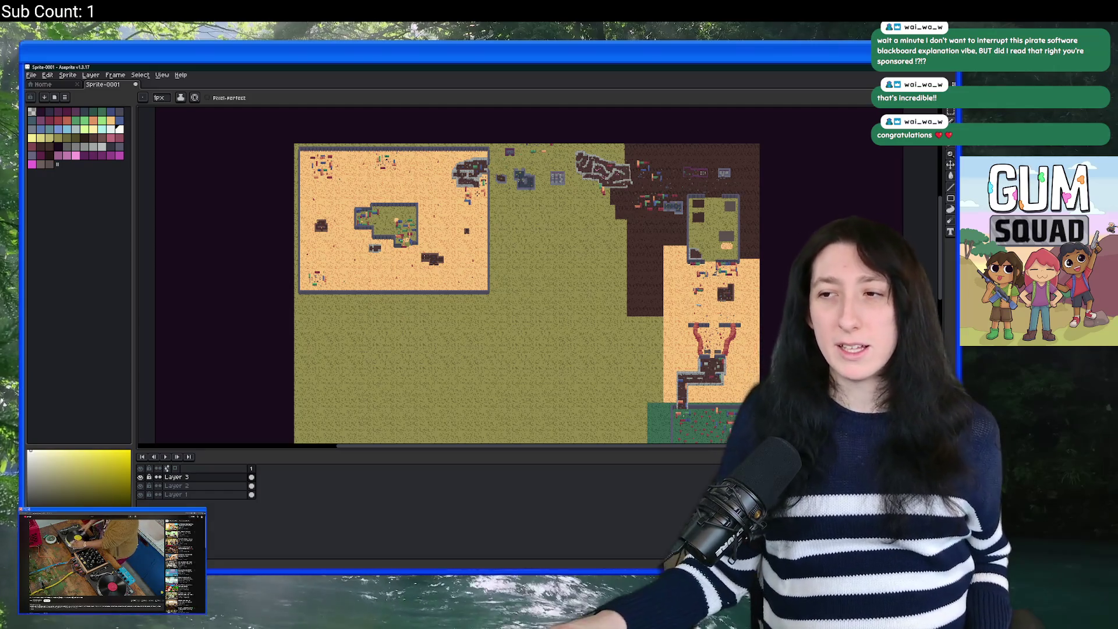
{"action": "key", "text": "alt+Tab"}
{"action": "scroll", "coordinate": [565, 399], "scroll_direction": "up", "scroll_amount": 3}
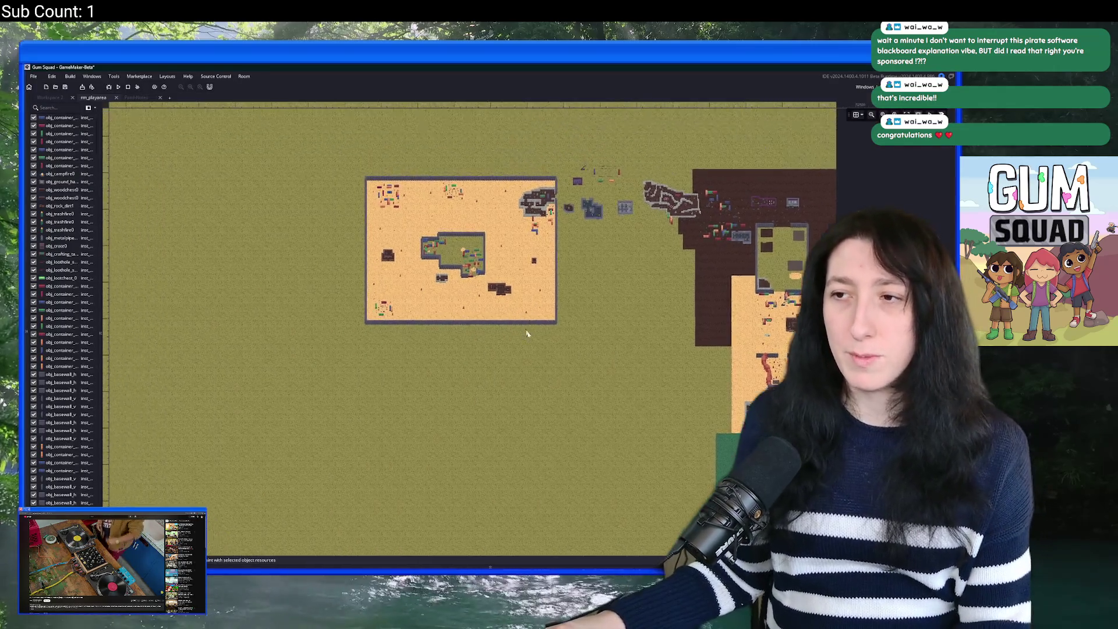
Step: Pan and zoom around the rm_playarea room layout, then return to Aseprite
{"action": "mouse_move", "coordinate": [565, 399]}
{"action": "left_mouse_down"}
{"action": "mouse_move", "coordinate": [509, 330]}
{"action": "mouse_move", "coordinate": [495, 280]}
{"action": "mouse_move", "coordinate": [495, 352]}
{"action": "left_mouse_up"}
{"action": "scroll", "coordinate": [492, 263], "scroll_direction": "down", "scroll_amount": 5}
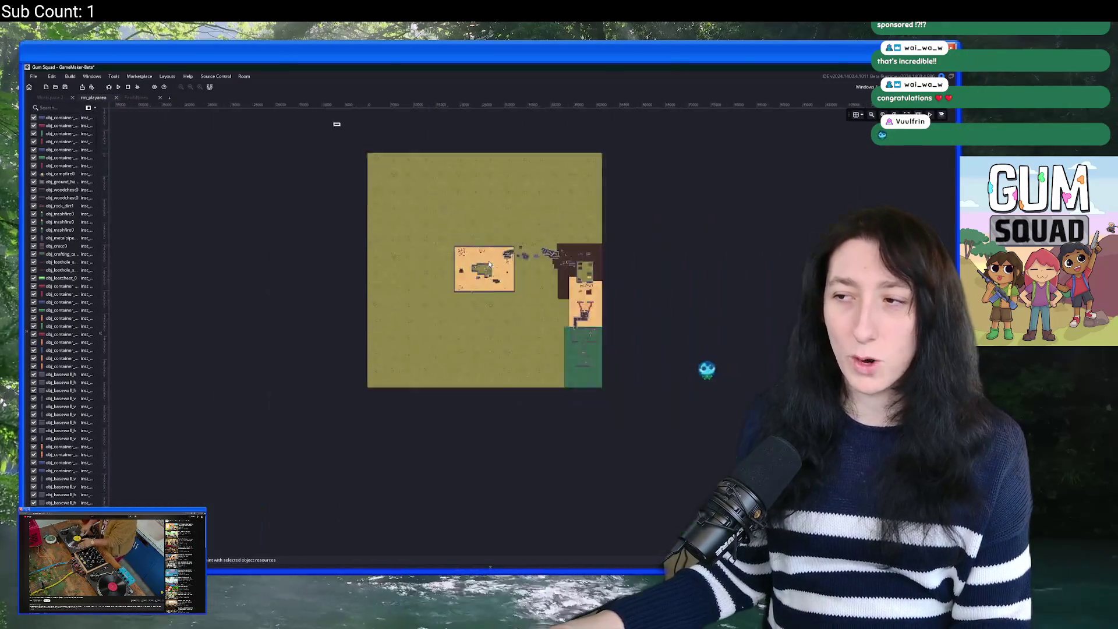
{"action": "scroll", "coordinate": [488, 260], "scroll_direction": "up", "scroll_amount": 5}
{"action": "mouse_move", "coordinate": [470, 254]}
{"action": "left_mouse_down"}
{"action": "mouse_move", "coordinate": [418, 317]}
{"action": "mouse_move", "coordinate": [393, 277]}
{"action": "left_mouse_up"}
{"action": "key", "text": "alt+Tab"}
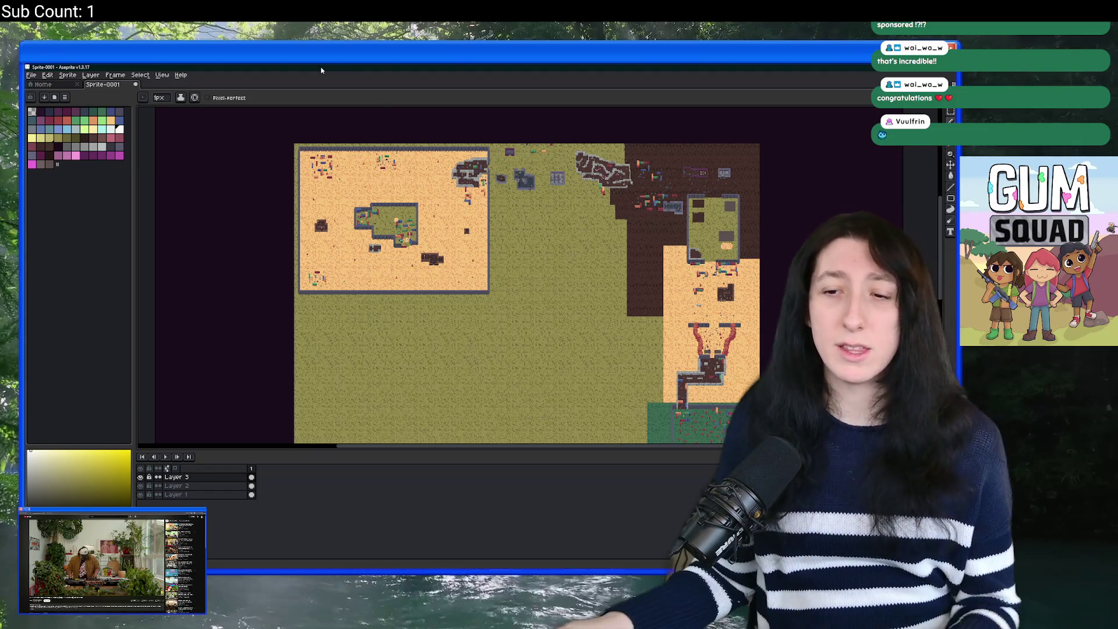
Step: Add an 'all object data' text note to the right of the function list
{"action": "scroll", "coordinate": [275, 199], "scroll_direction": "down", "scroll_amount": 3}
{"action": "scroll", "coordinate": [399, 250], "scroll_direction": "up", "scroll_amount": 4}
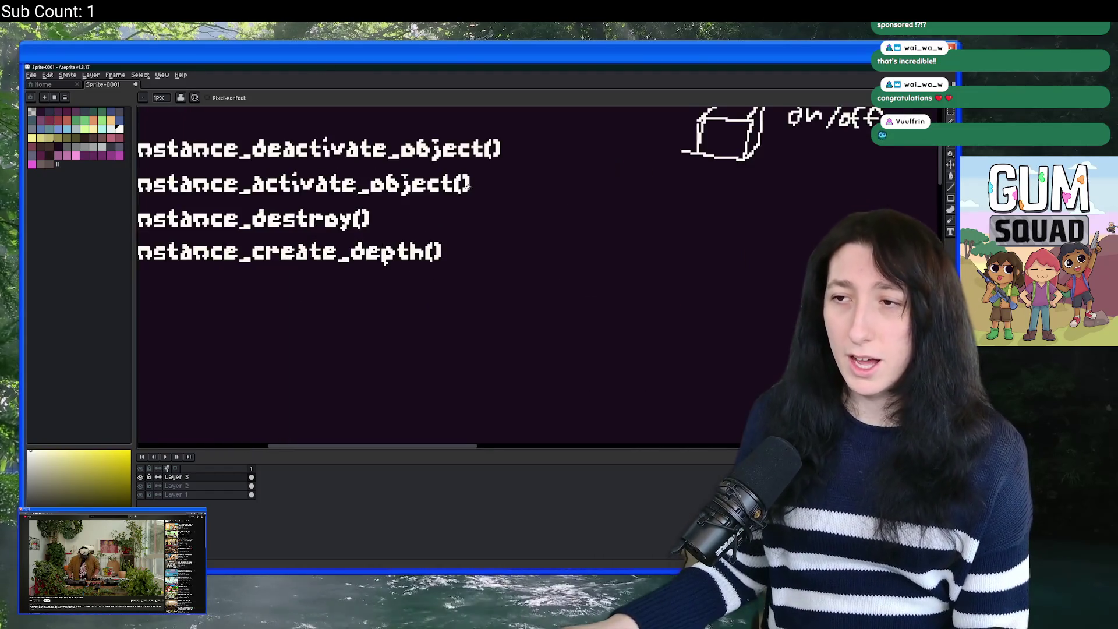
{"action": "scroll", "coordinate": [428, 220], "scroll_direction": "up", "scroll_amount": 1}
{"action": "scroll", "coordinate": [425, 245], "scroll_direction": "down", "scroll_amount": 1}
{"action": "key", "text": "t"}
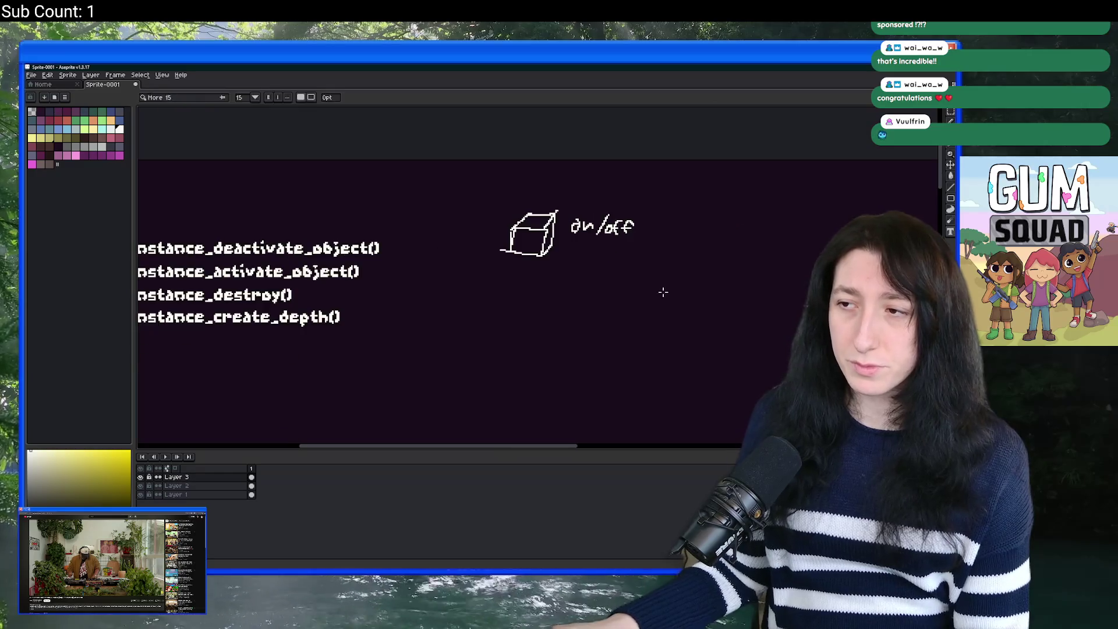
{"action": "left_click", "coordinate": [664, 294]}
{"action": "type", "text": "att objectk"}
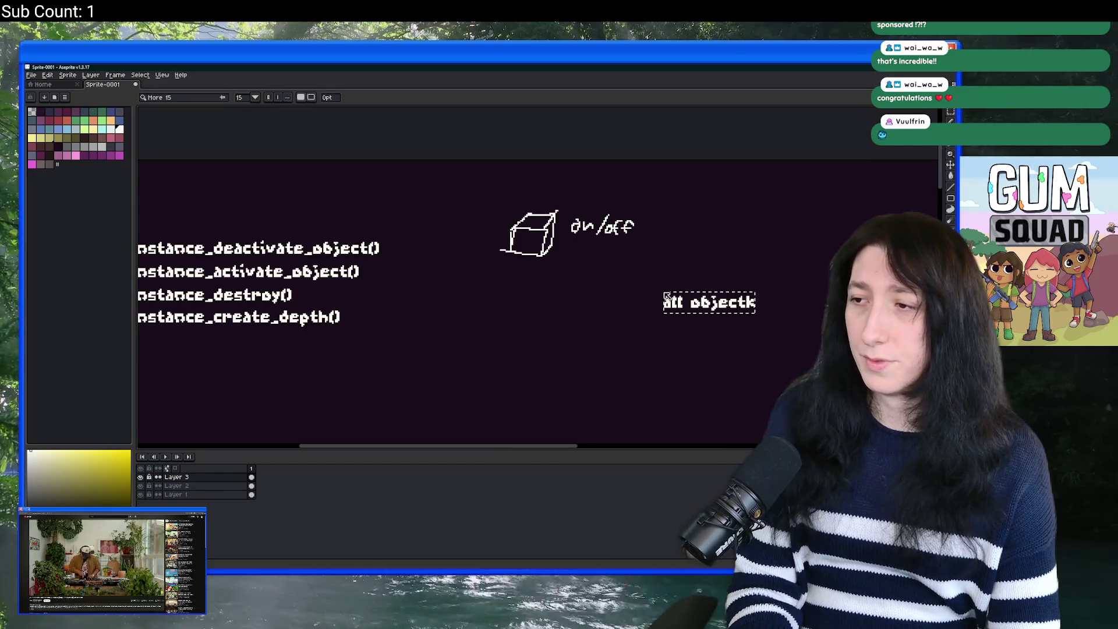
{"action": "type", "text": "data"}
{"action": "key", "text": "Return"}
Step: Draw a line linking the activate functions to 'all object data' and bracket the label
{"action": "key", "text": "b"}
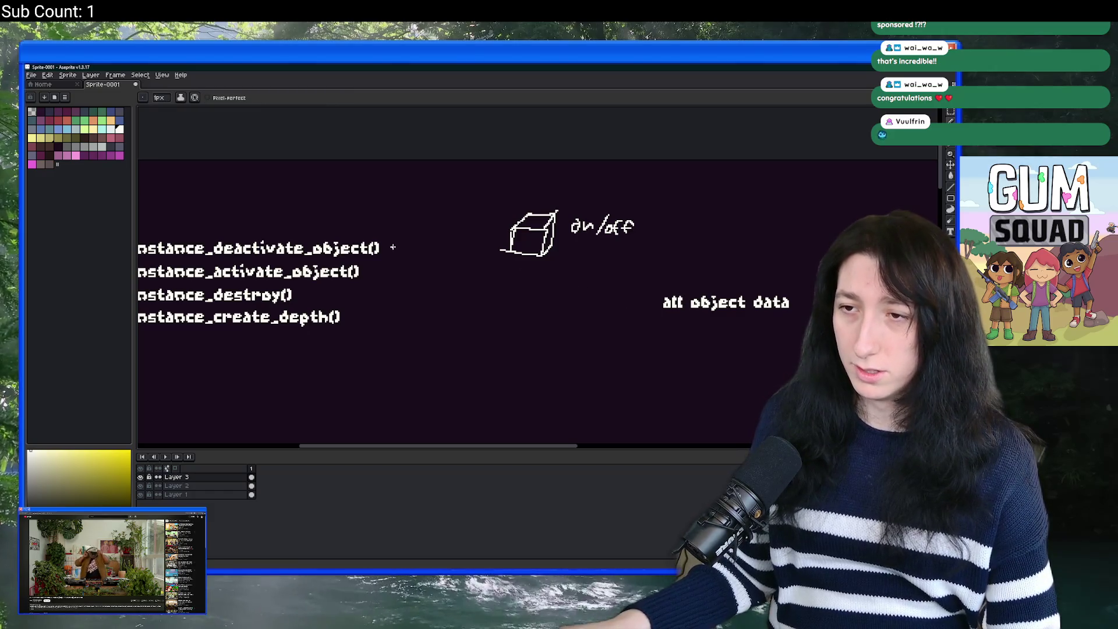
{"action": "mouse_move", "coordinate": [386, 265]}
{"action": "left_mouse_down"}
{"action": "mouse_move", "coordinate": [656, 300]}
{"action": "mouse_move", "coordinate": [653, 320]}
{"action": "left_mouse_up"}
{"action": "scroll", "coordinate": [582, 315], "scroll_direction": "down", "scroll_amount": 1}
{"action": "scroll", "coordinate": [582, 314], "scroll_direction": "up", "scroll_amount": 1}
{"action": "scroll", "coordinate": [417, 258], "scroll_direction": "down", "scroll_amount": 1}
{"action": "scroll", "coordinate": [327, 273], "scroll_direction": "up", "scroll_amount": 1}
{"action": "mouse_move", "coordinate": [249, 205]}
{"action": "left_mouse_down"}
{"action": "mouse_move", "coordinate": [251, 253]}
{"action": "mouse_move", "coordinate": [244, 239]}
{"action": "left_mouse_up"}
{"action": "key", "text": "ctrl+z"}
{"action": "left_click_drag", "start_coordinate": [761, 275], "coordinate": [615, 264]}
{"action": "left_click_drag", "start_coordinate": [777, 263], "coordinate": [778, 290]}
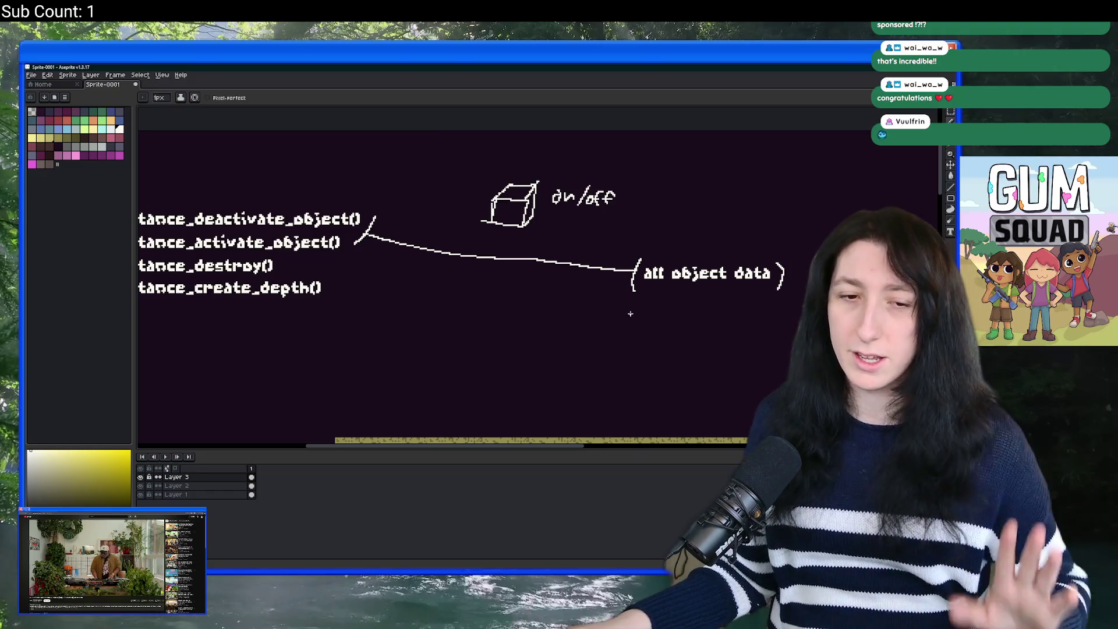
{"action": "scroll", "coordinate": [469, 316], "scroll_direction": "down", "scroll_amount": 1}
Step: Write the variable list hspeed, vspeed, xprevious, yprevious, phys_x, phys_y below the diagram
{"action": "key", "text": "t"}
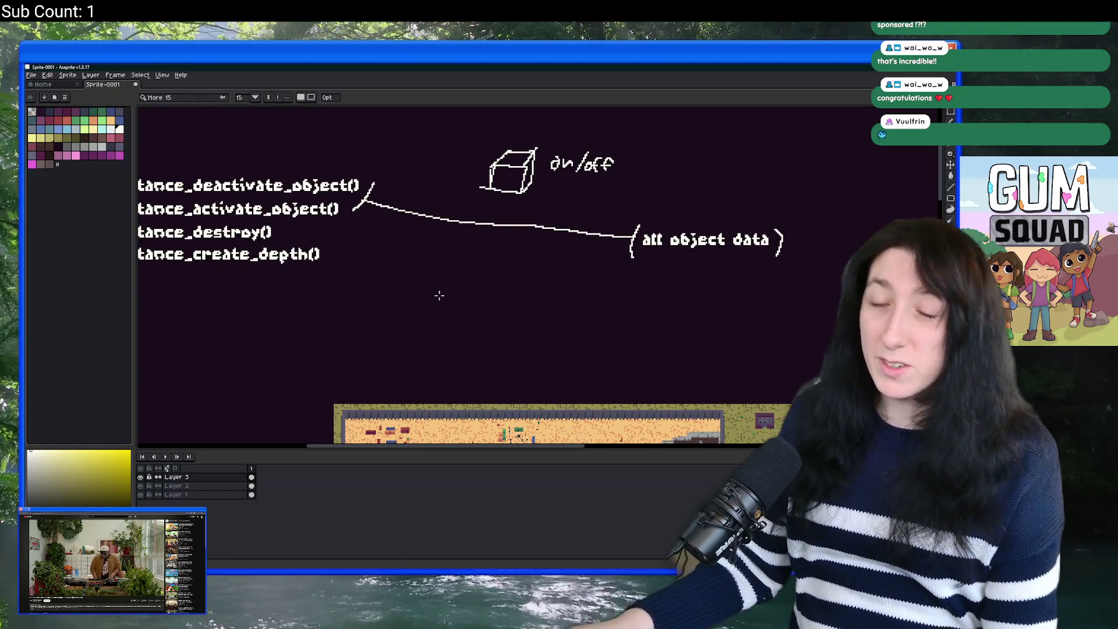
{"action": "left_click", "coordinate": [439, 295]}
{"action": "type", "text": "thstance_nu"}
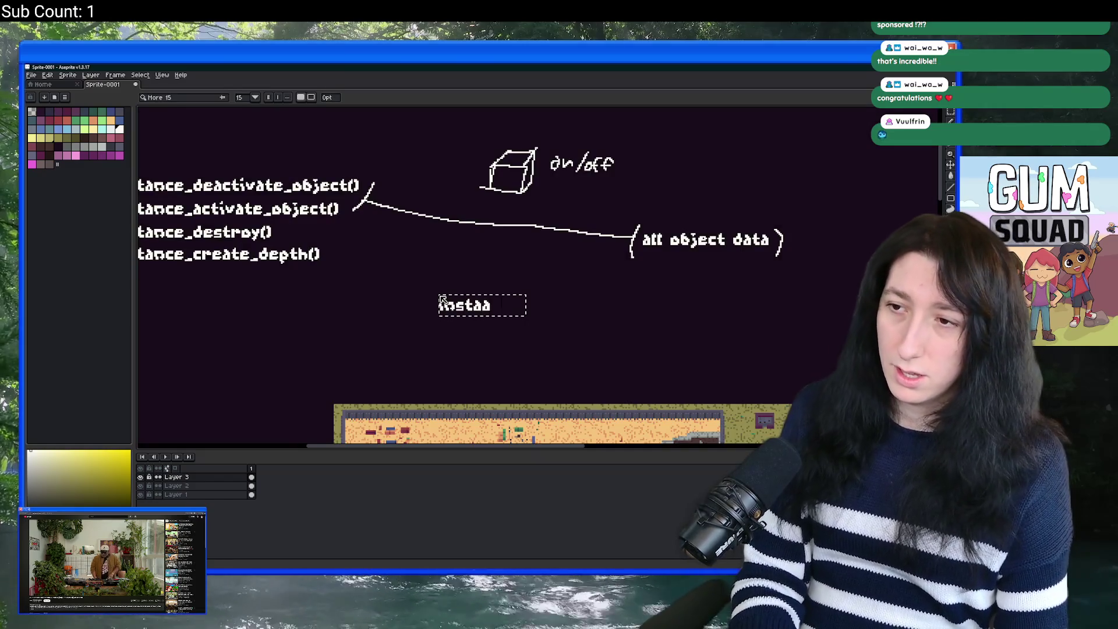
{"action": "type", "text": "mber"}
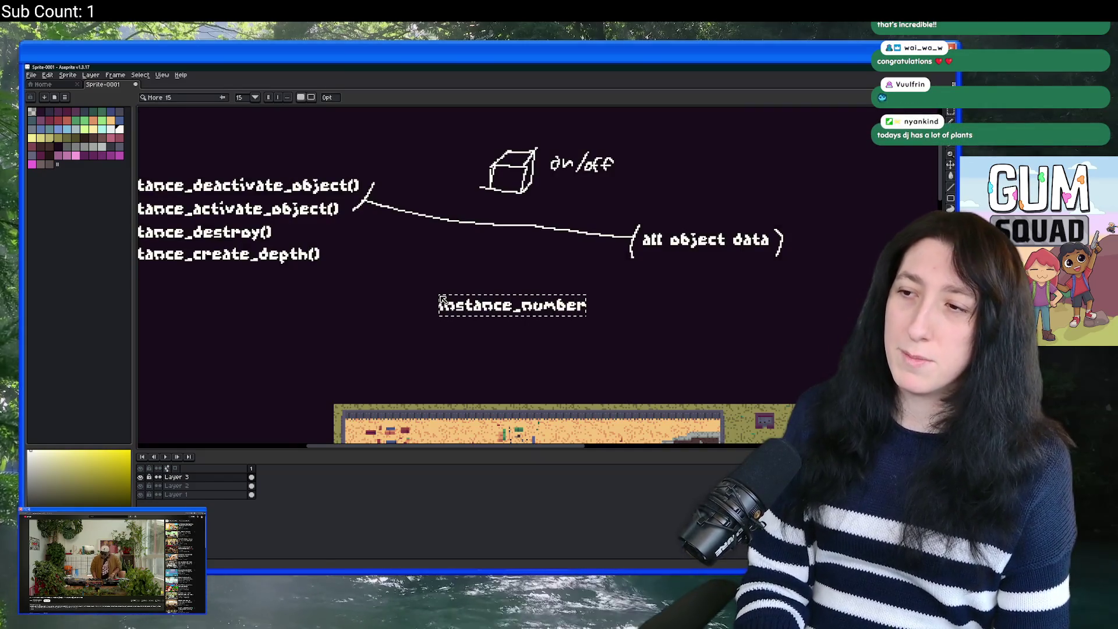
{"action": "key", "text": "BackSpace"}
{"action": "key", "text": "BackSpace"}
{"action": "key", "text": "BackSpace"}
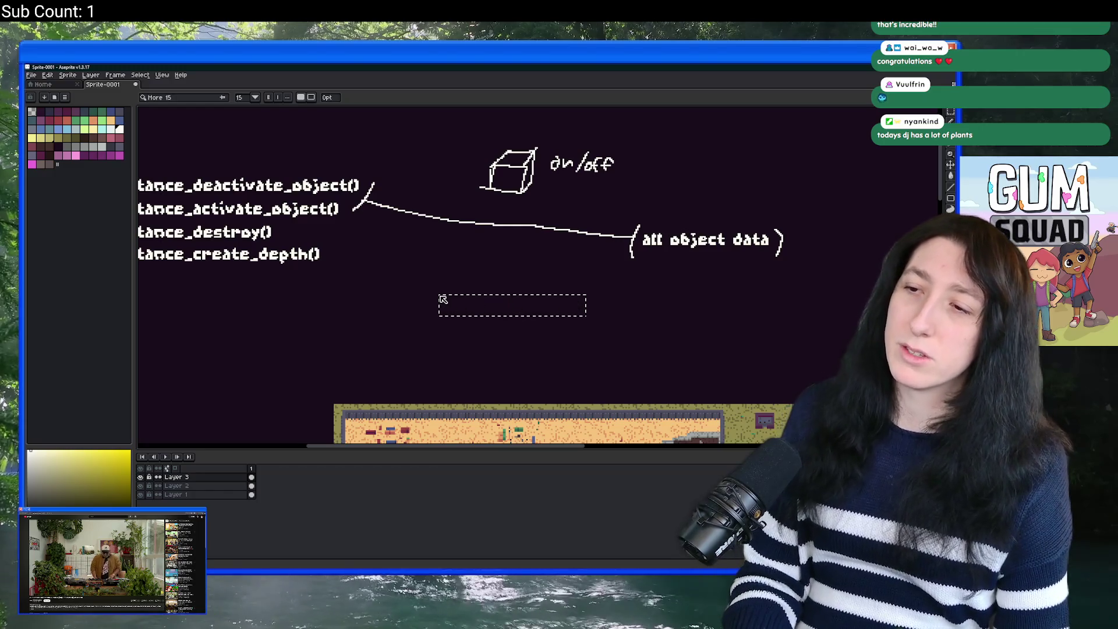
{"action": "type", "text": "hspeed, yspeedk"}
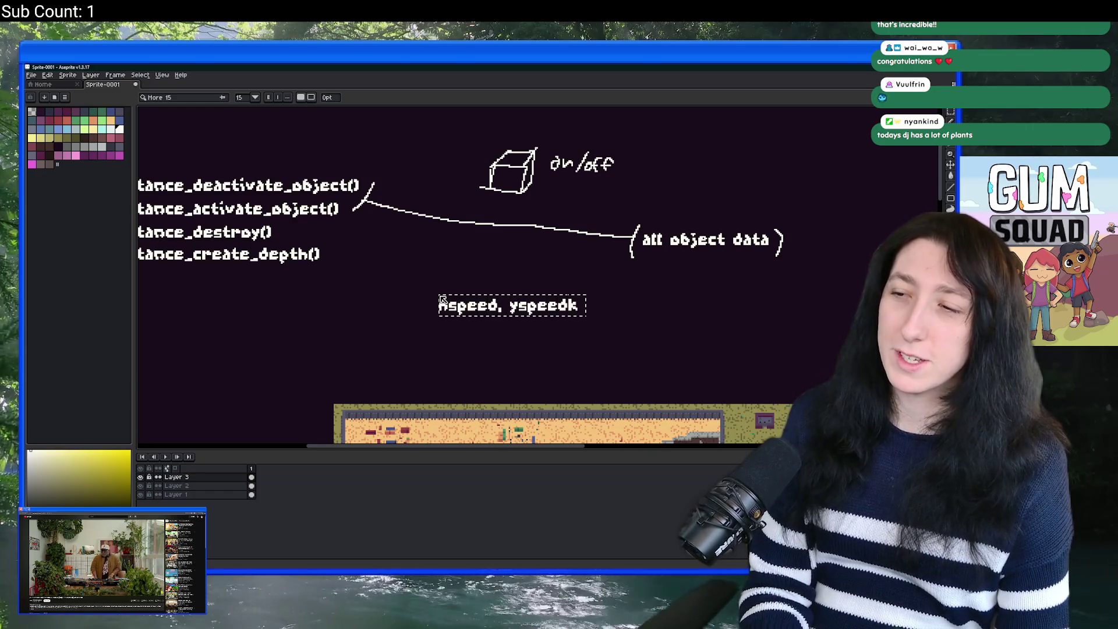
{"action": "key", "text": "BackSpace"}
{"action": "key", "text": "BackSpace"}
{"action": "key", "text": "BackSpace"}
{"action": "type", "text": "vspeed, xprevious, yprevious,. phys_x,"}
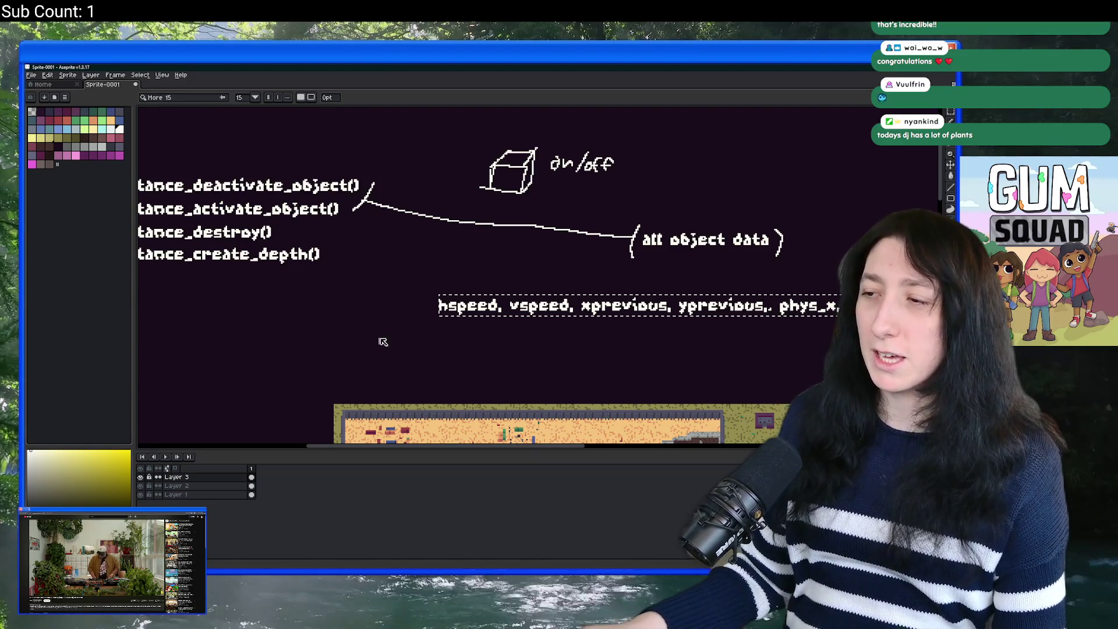
{"action": "key", "text": "Return"}
{"action": "scroll", "coordinate": [464, 232], "scroll_direction": "down", "scroll_amount": 2}
{"action": "scroll", "coordinate": [395, 224], "scroll_direction": "up", "scroll_amount": 2}
Step: Draw a downward arrow from 'all object data' and parentheses around the hspeed…phys_y list
{"action": "left_click_drag", "start_coordinate": [395, 224], "coordinate": [251, 246]}
{"action": "key", "text": "b"}
{"action": "mouse_move", "coordinate": [607, 265]}
{"action": "left_mouse_down"}
{"action": "mouse_move", "coordinate": [598, 297]}
{"action": "mouse_move", "coordinate": [621, 291]}
{"action": "left_mouse_up"}
{"action": "left_click_drag", "start_coordinate": [371, 302], "coordinate": [367, 331]}
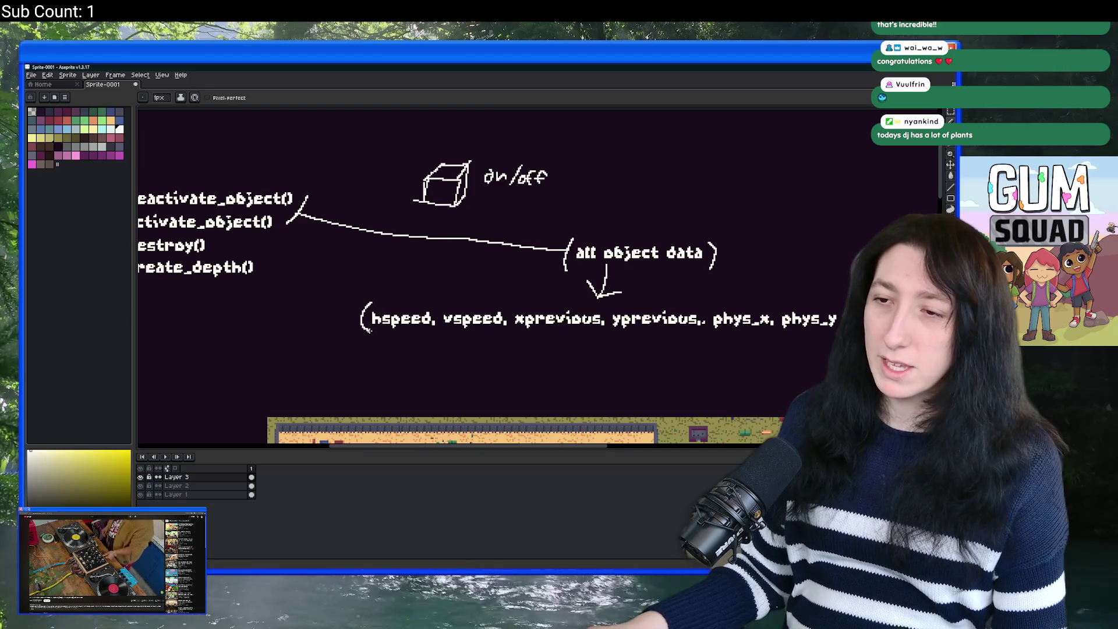
{"action": "left_click_drag", "start_coordinate": [845, 298], "coordinate": [846, 317]}
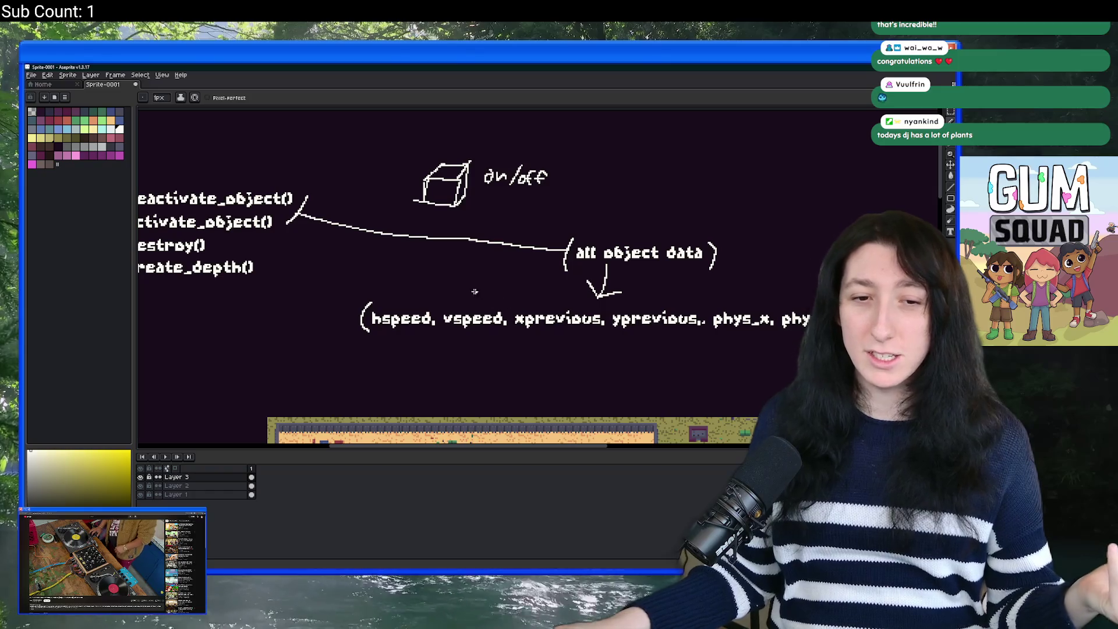
{"action": "left_click_drag", "start_coordinate": [474, 291], "coordinate": [485, 233]}
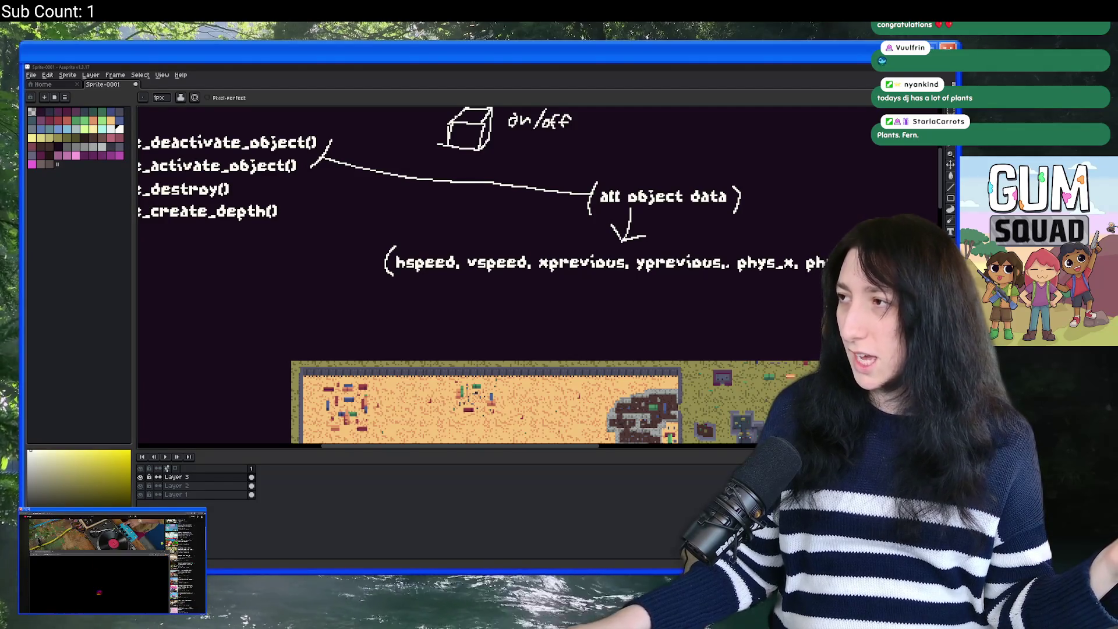
{"action": "key", "text": "alt+Tab"}
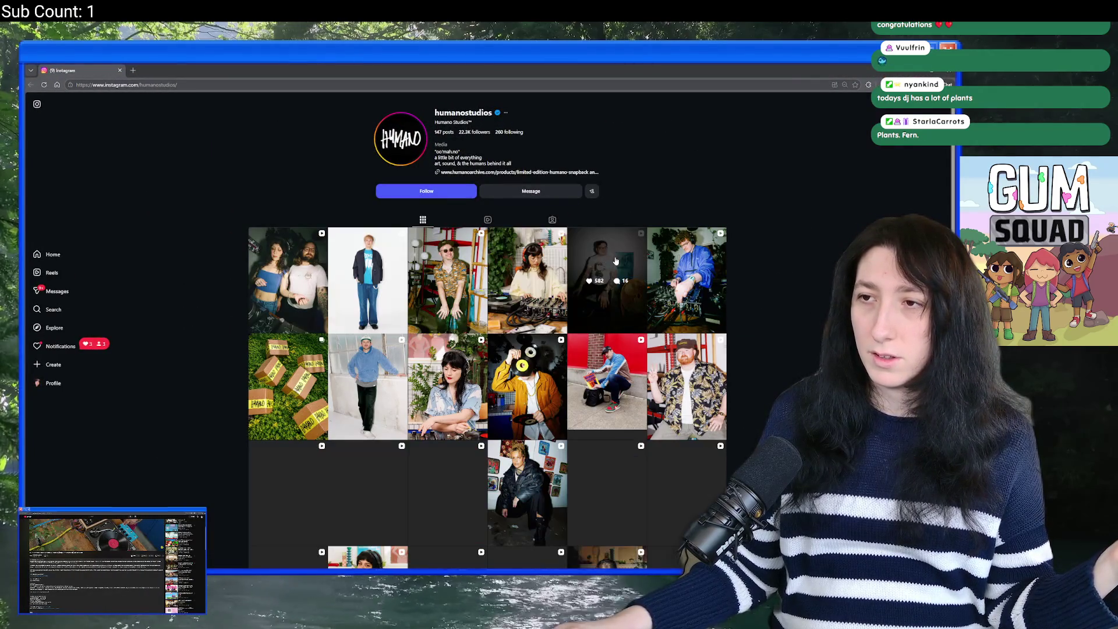
Step: Scroll the studio's Instagram profile, hit Follow, and return to the Aseprite drawing
{"action": "scroll", "coordinate": [413, 180], "scroll_direction": "down", "scroll_amount": 3}
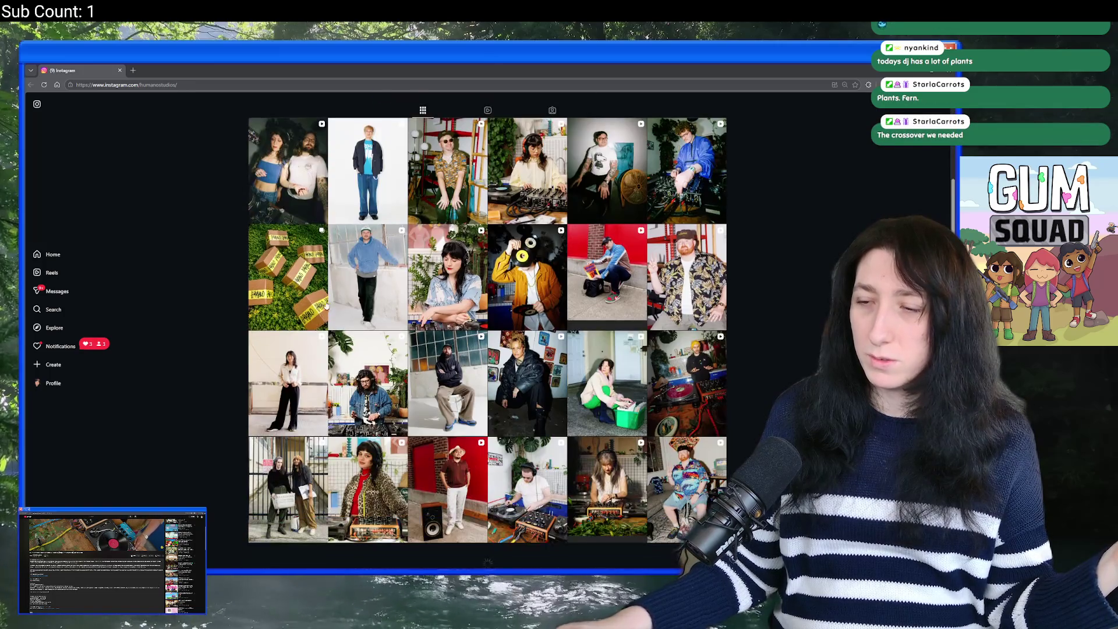
{"action": "scroll", "coordinate": [190, 361], "scroll_direction": "up", "scroll_amount": 3}
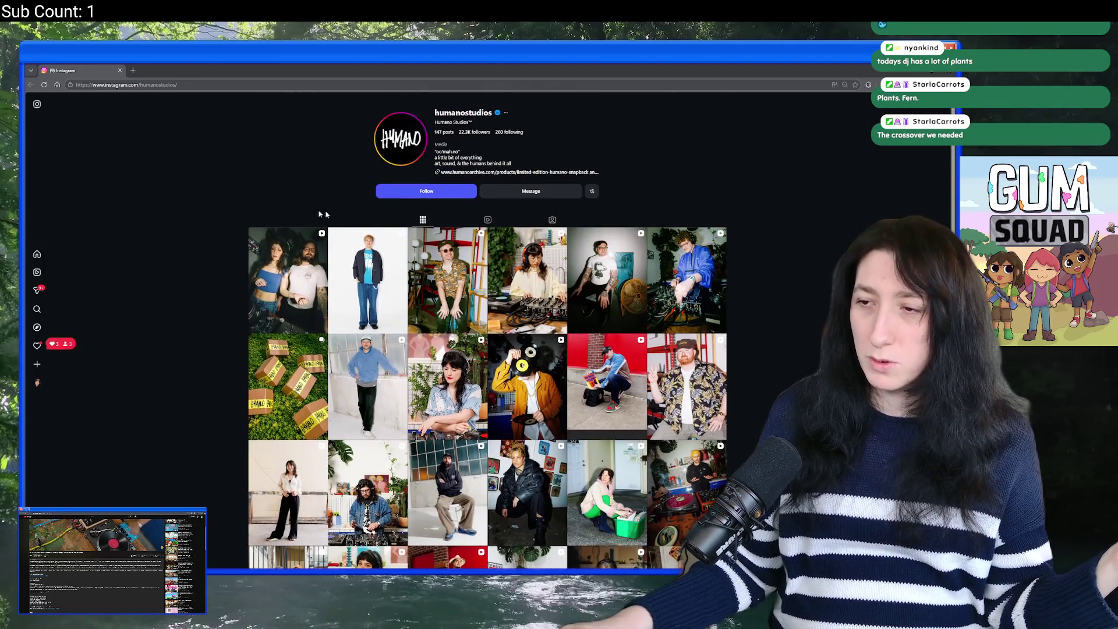
{"action": "left_click", "coordinate": [425, 191]}
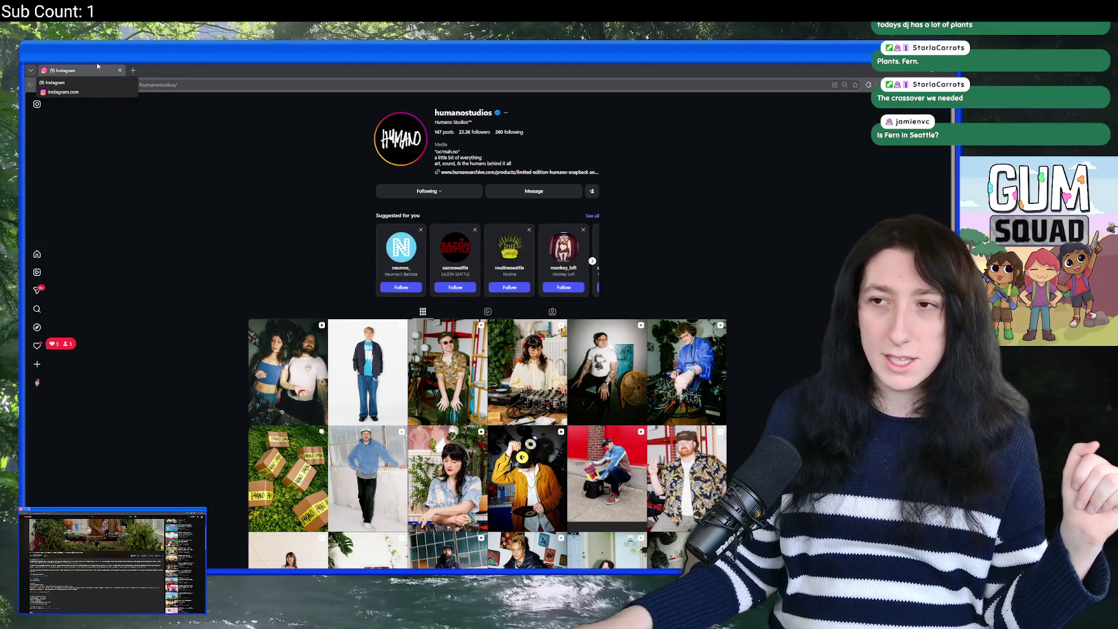
{"action": "key", "text": "alt+Tab"}
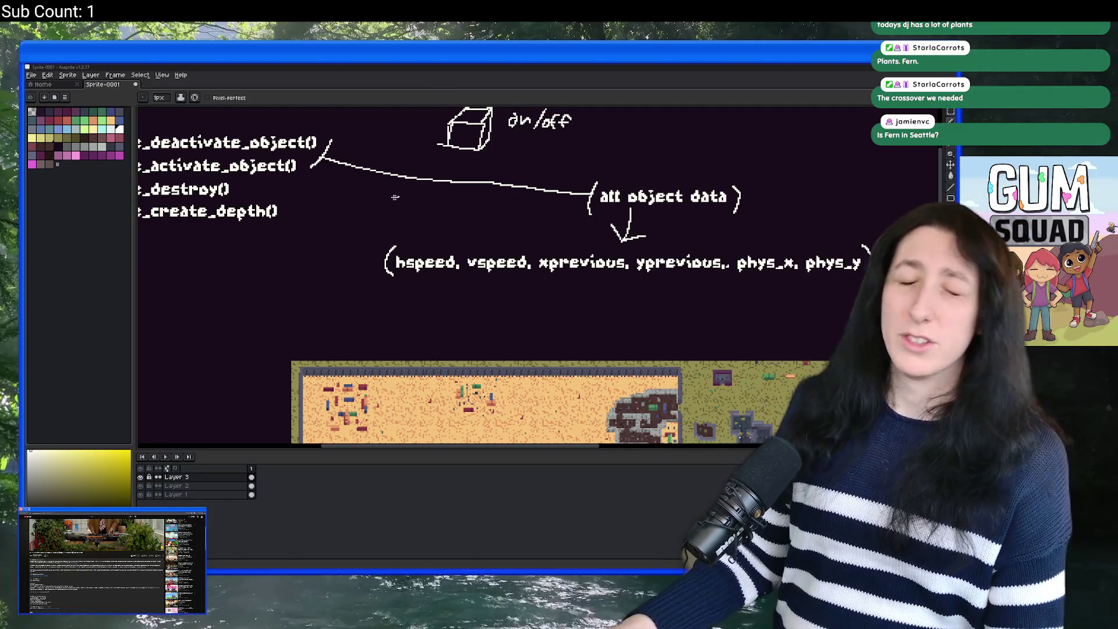
Step: Draw pencil brackets on both sides of the instance_destroy() and instance_create_depth() lines
{"action": "left_click_drag", "start_coordinate": [350, 188], "coordinate": [495, 267]}
{"action": "left_click_drag", "start_coordinate": [585, 277], "coordinate": [510, 261]}
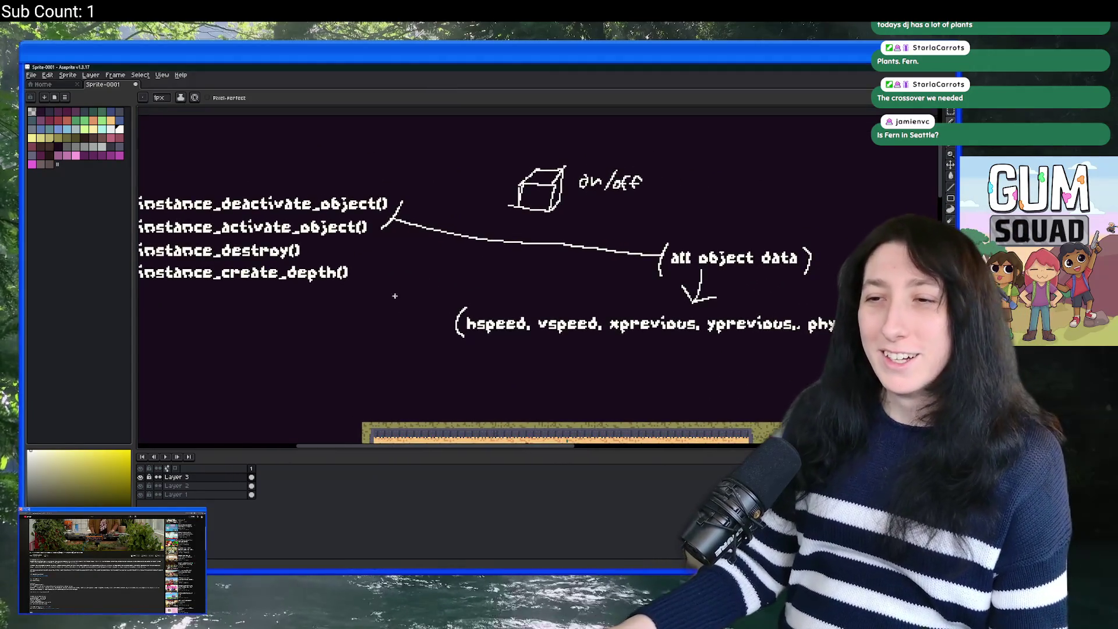
{"action": "left_click_drag", "start_coordinate": [395, 296], "coordinate": [526, 264]}
{"action": "scroll", "coordinate": [471, 223], "scroll_direction": "up", "scroll_amount": 1}
{"action": "mouse_move", "coordinate": [479, 201]}
{"action": "left_mouse_down"}
{"action": "mouse_move", "coordinate": [498, 217]}
{"action": "mouse_move", "coordinate": [494, 262]}
{"action": "left_mouse_up"}
{"action": "mouse_move", "coordinate": [153, 229]}
{"action": "left_mouse_down"}
{"action": "mouse_move", "coordinate": [298, 220]}
{"action": "mouse_move", "coordinate": [291, 257]}
{"action": "left_mouse_up"}
{"action": "scroll", "coordinate": [291, 256], "scroll_direction": "down", "scroll_amount": 1}
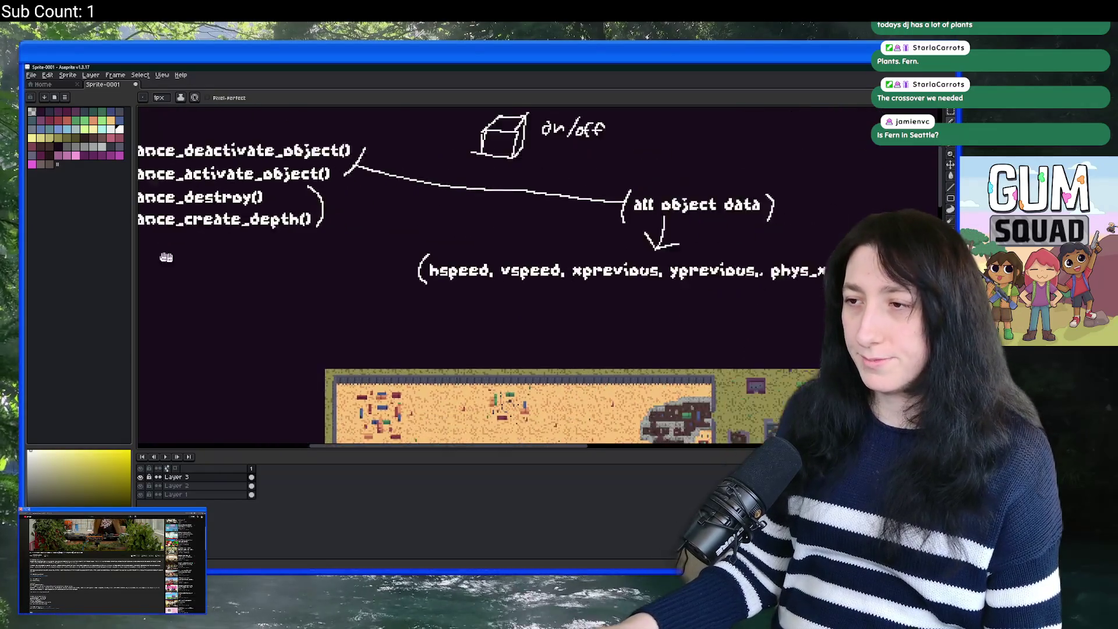
{"action": "left_click_drag", "start_coordinate": [186, 254], "coordinate": [259, 266]}
Step: Add the text 'reduced object data' below the function list and position it
{"action": "key", "text": "space"}
{"action": "mouse_move", "coordinate": [295, 322]}
{"action": "left_mouse_down"}
{"action": "mouse_move", "coordinate": [333, 309]}
{"action": "mouse_move", "coordinate": [258, 302]}
{"action": "left_mouse_up"}
{"action": "key", "text": "t"}
{"action": "left_click", "coordinate": [256, 291]}
{"action": "type", "text": "reduced ob"}
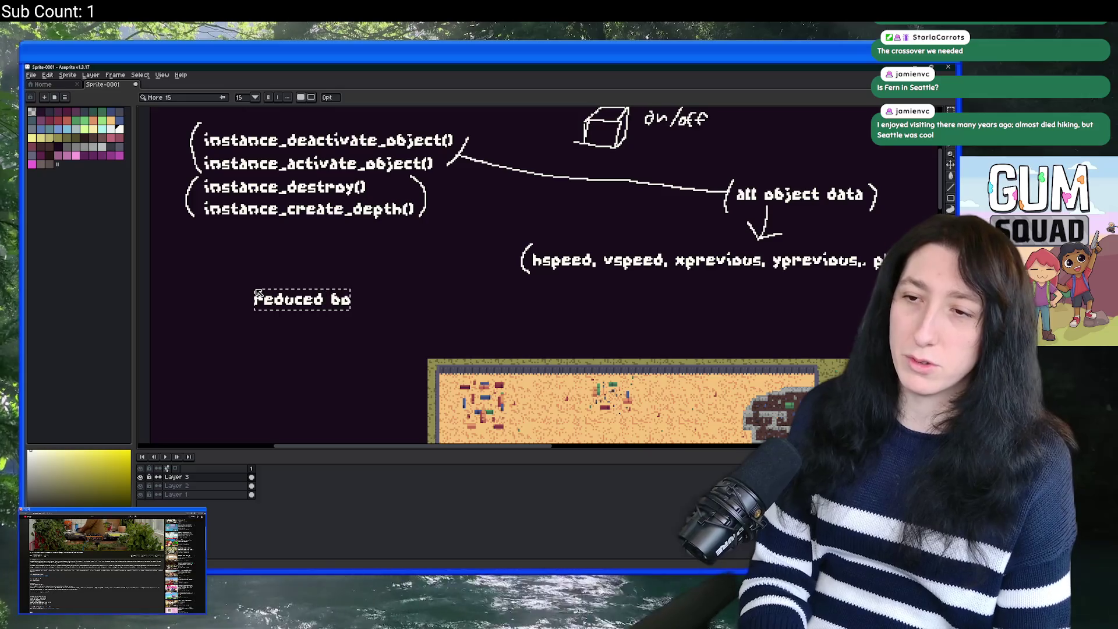
{"action": "type", "text": "jectkdata"}
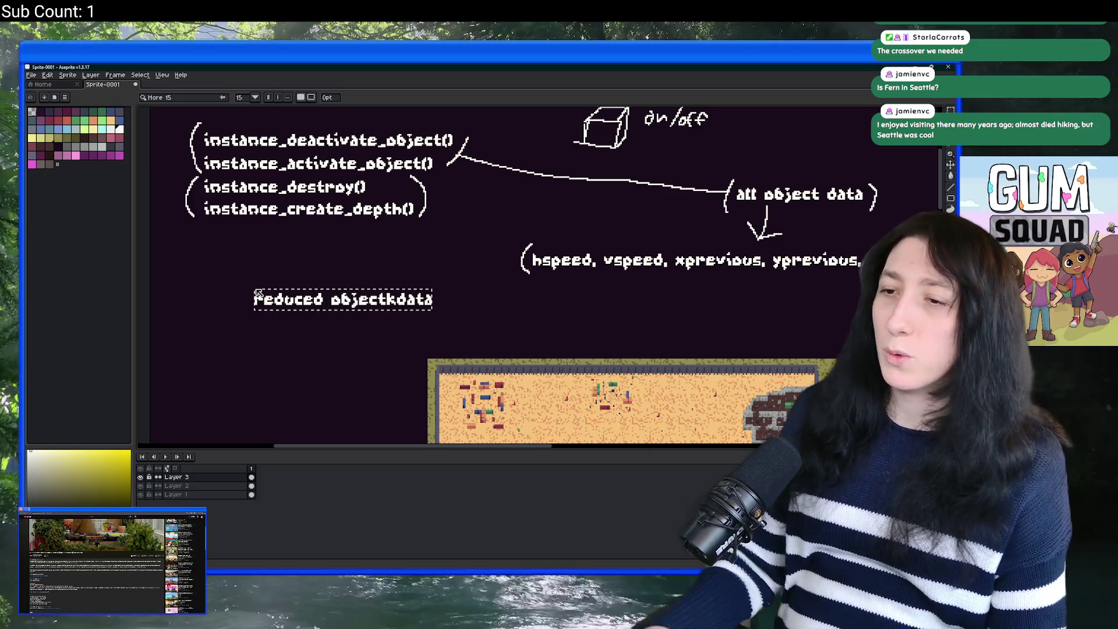
{"action": "key", "text": "BackSpace"}
{"action": "key", "text": "BackSpace"}
{"action": "key", "text": "BackSpace"}
{"action": "type", "text": "da"}
{"action": "key", "text": "BackSpace"}
{"action": "key", "text": "BackSpace"}
{"action": "key", "text": "BackSpace"}
{"action": "type", "text": "t data"}
{"action": "mouse_move", "coordinate": [318, 287]}
{"action": "left_mouse_down"}
{"action": "mouse_move", "coordinate": [283, 265]}
{"action": "mouse_move", "coordinate": [315, 241]}
{"action": "mouse_move", "coordinate": [335, 259]}
{"action": "mouse_move", "coordinate": [355, 254]}
{"action": "left_mouse_up"}
{"action": "key", "text": "Return"}
Step: Undo a stray arrowhead stroke and enclose 'reduced object data' in hand-drawn brackets
{"action": "key", "text": "b"}
{"action": "scroll", "coordinate": [335, 259], "scroll_direction": "up", "scroll_amount": 2}
{"action": "key", "text": "ctrl+z"}
{"action": "key", "text": "b"}
{"action": "scroll", "coordinate": [305, 193], "scroll_direction": "down", "scroll_amount": 1}
{"action": "left_click_drag", "start_coordinate": [239, 247], "coordinate": [236, 290]}
{"action": "left_click_drag", "start_coordinate": [508, 247], "coordinate": [500, 296]}
{"action": "scroll", "coordinate": [504, 274], "scroll_direction": "down", "scroll_amount": 3}
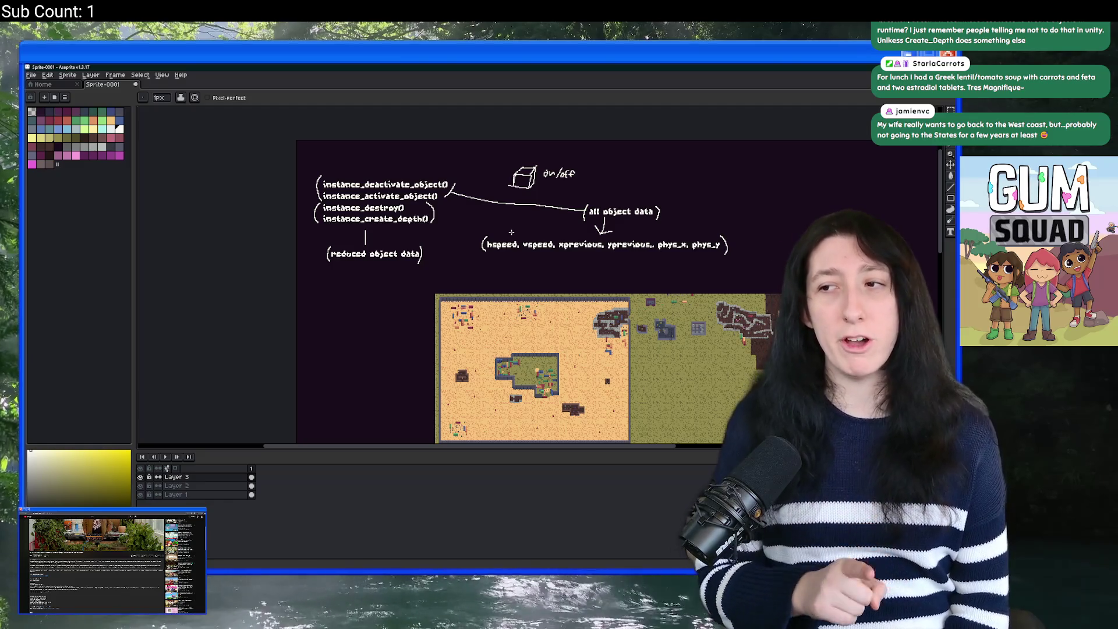
{"action": "mouse_move", "coordinate": [629, 184]}
{"action": "left_mouse_down"}
{"action": "mouse_move", "coordinate": [606, 241]}
{"action": "mouse_move", "coordinate": [655, 181]}
{"action": "left_mouse_up"}
{"action": "key", "text": "ctrl+z"}
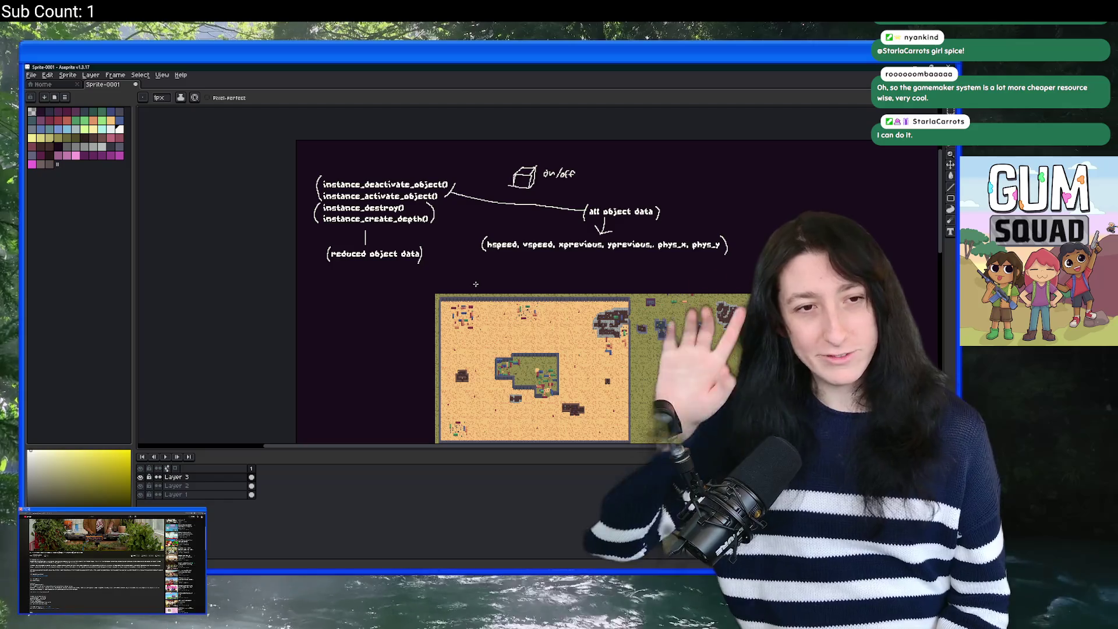
{"action": "left_click_drag", "start_coordinate": [620, 307], "coordinate": [534, 220]}
Step: Pan and zoom over the map below the notes, then switch to the GameMaker room editor
{"action": "mouse_move", "coordinate": [582, 319]}
{"action": "left_mouse_down"}
{"action": "mouse_move", "coordinate": [575, 279]}
{"action": "mouse_move", "coordinate": [551, 250]}
{"action": "left_mouse_up"}
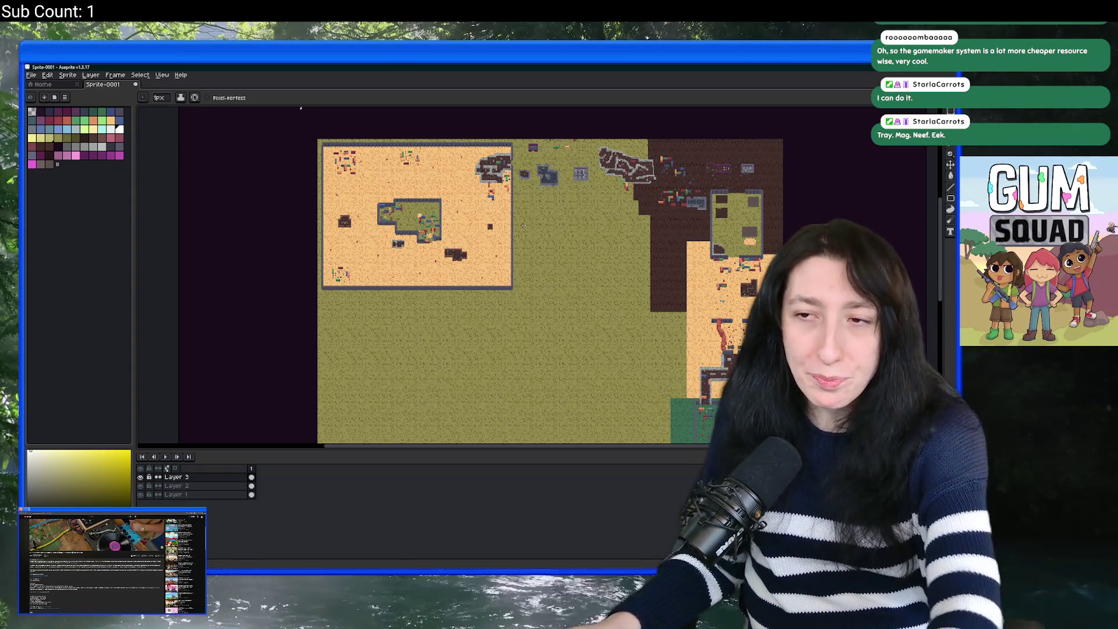
{"action": "scroll", "coordinate": [512, 242], "scroll_direction": "down", "scroll_amount": 2}
{"action": "scroll", "coordinate": [492, 107], "scroll_direction": "up", "scroll_amount": 2}
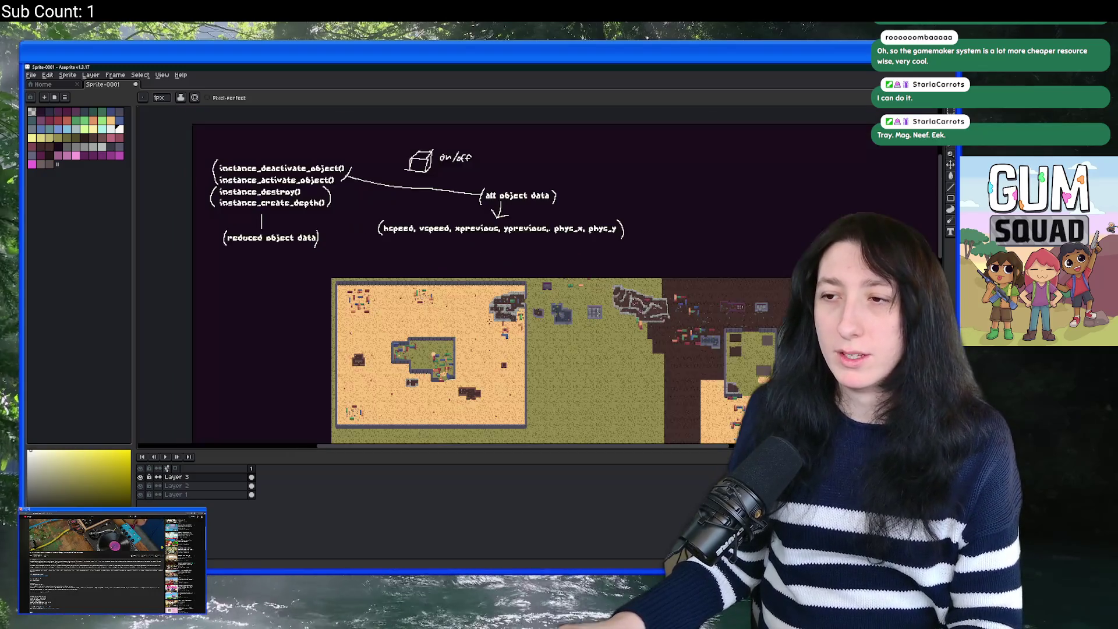
{"action": "left_click_drag", "start_coordinate": [568, 338], "coordinate": [526, 283]}
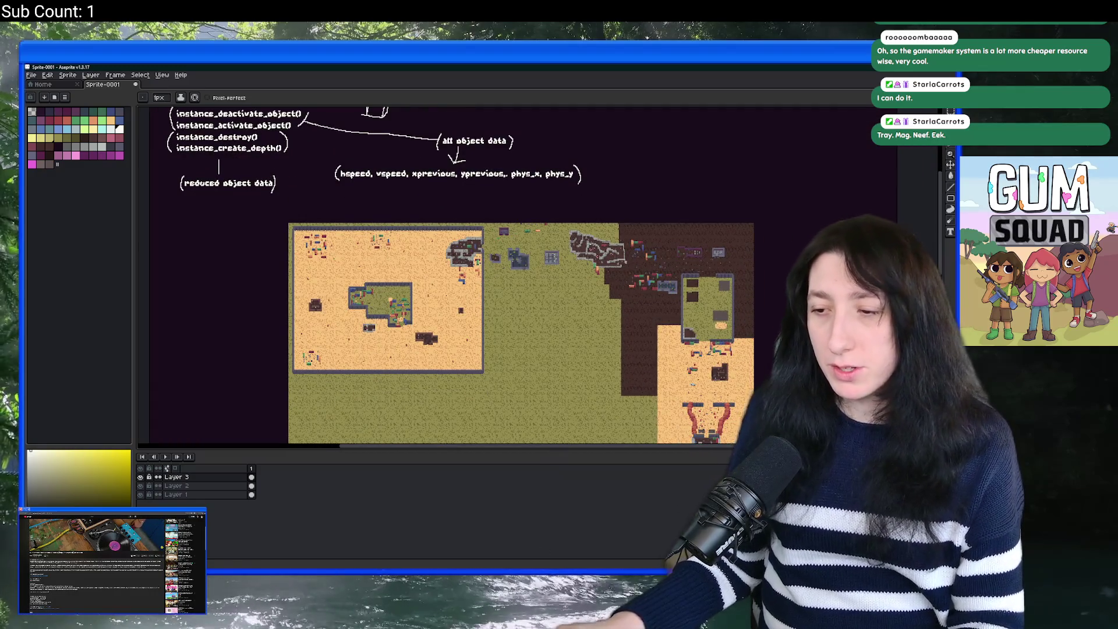
{"action": "key", "text": "alt+Tab"}
{"action": "scroll", "coordinate": [382, 408], "scroll_direction": "down", "scroll_amount": 4}
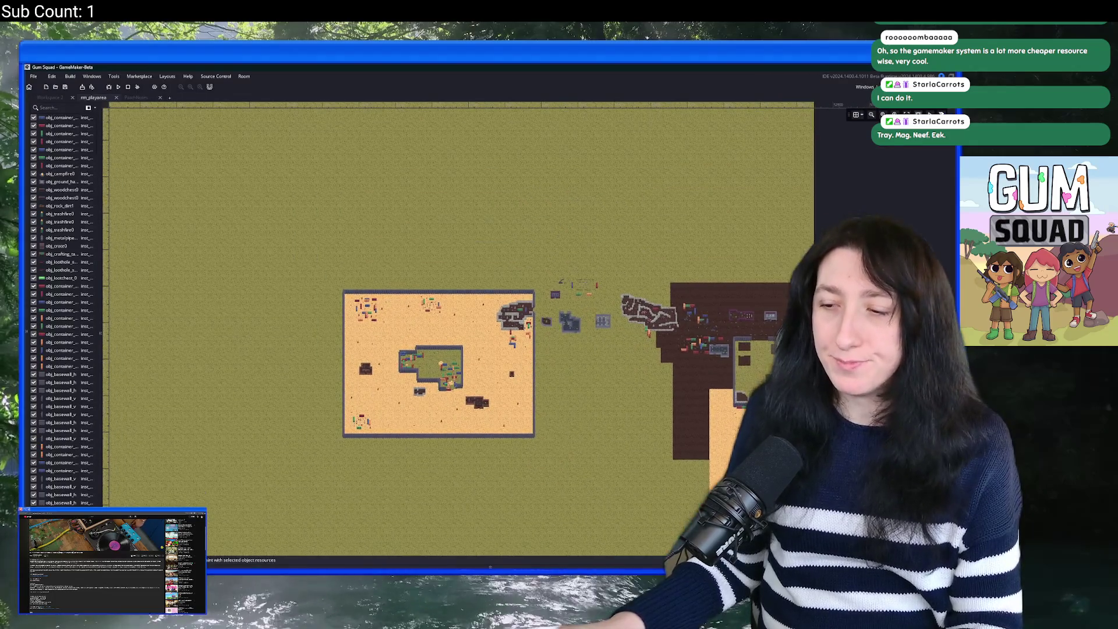
Step: Open PatchNotes, begin a 'Fixed a memory leak' entry, then return to the obj_world workspace
{"action": "key", "text": "ctrl+t"}
{"action": "type", "text": "patch"}
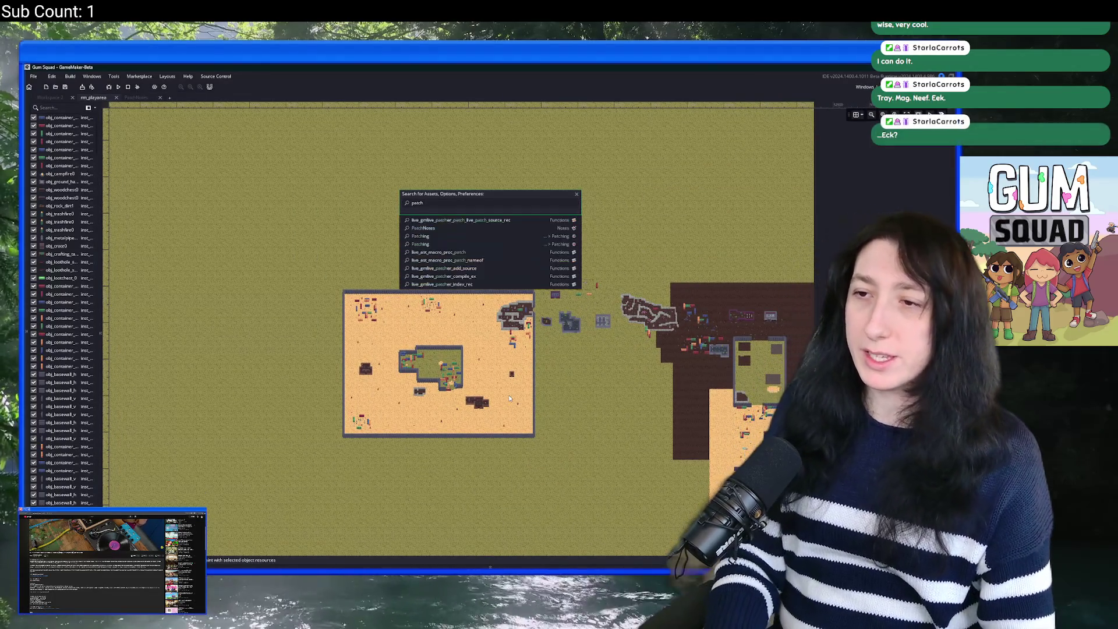
{"action": "key", "text": "Return"}
{"action": "type", "text": "Ffixed"}
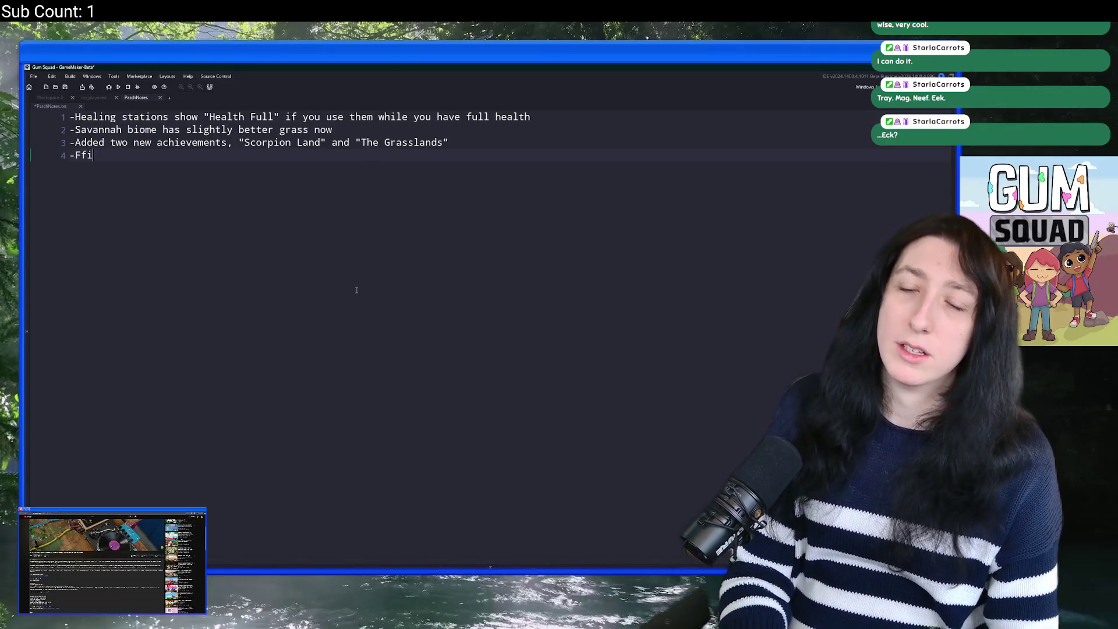
{"action": "key", "text": "BackSpace"}
{"action": "key", "text": "BackSpace"}
{"action": "type", "text": "ixed "}
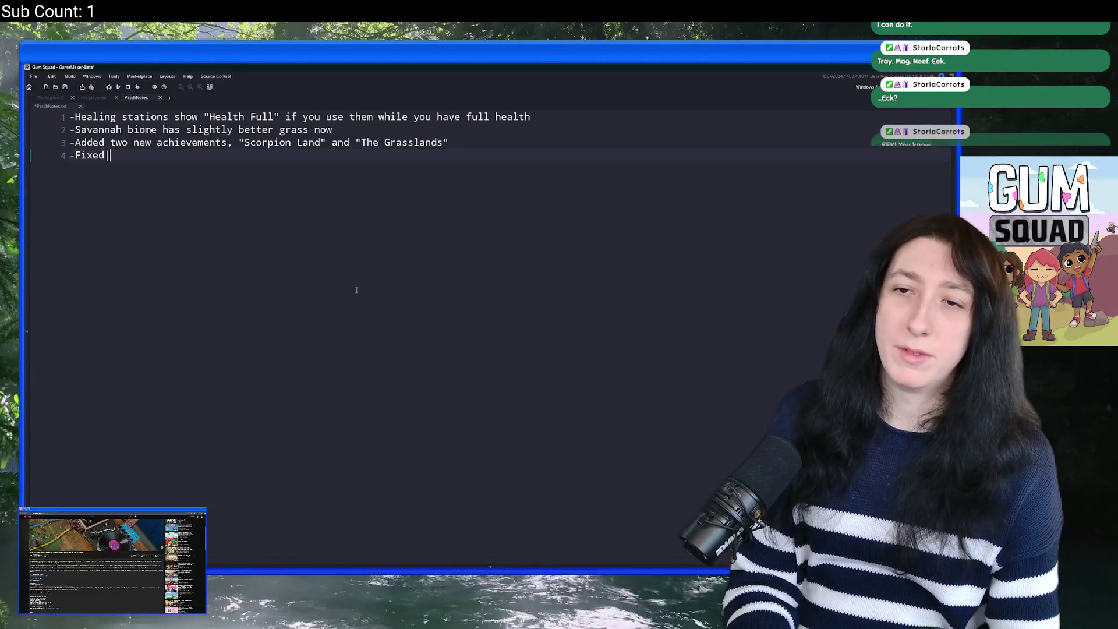
{"action": "type", "text": "a memoryk"}
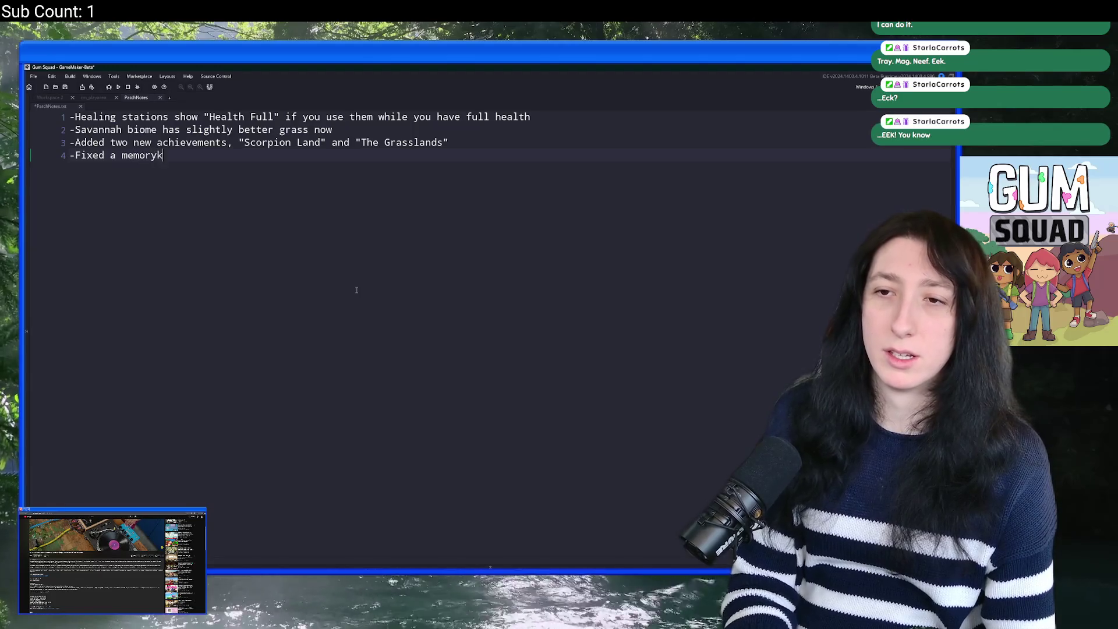
{"action": "key", "text": "BackSpace"}
{"action": "type", "text": " leak in NPCs"}
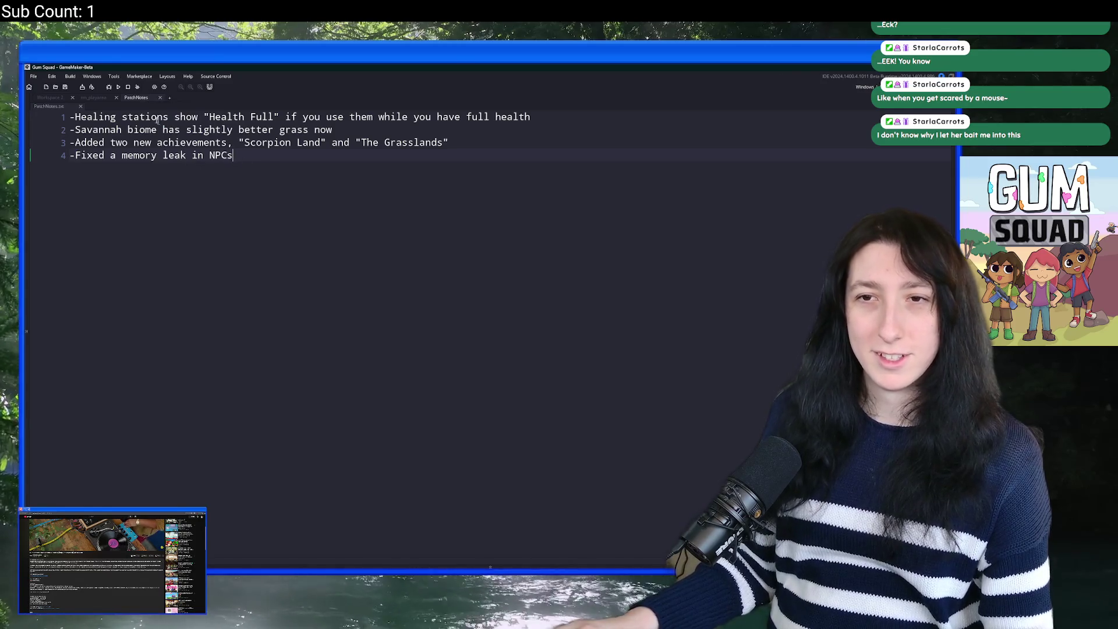
{"action": "key", "text": "ctrl+shift+Tab"}
{"action": "key", "text": "ctrl+shift+Tab"}
{"action": "scroll", "coordinate": [466, 355], "scroll_direction": "down", "scroll_amount": 3}
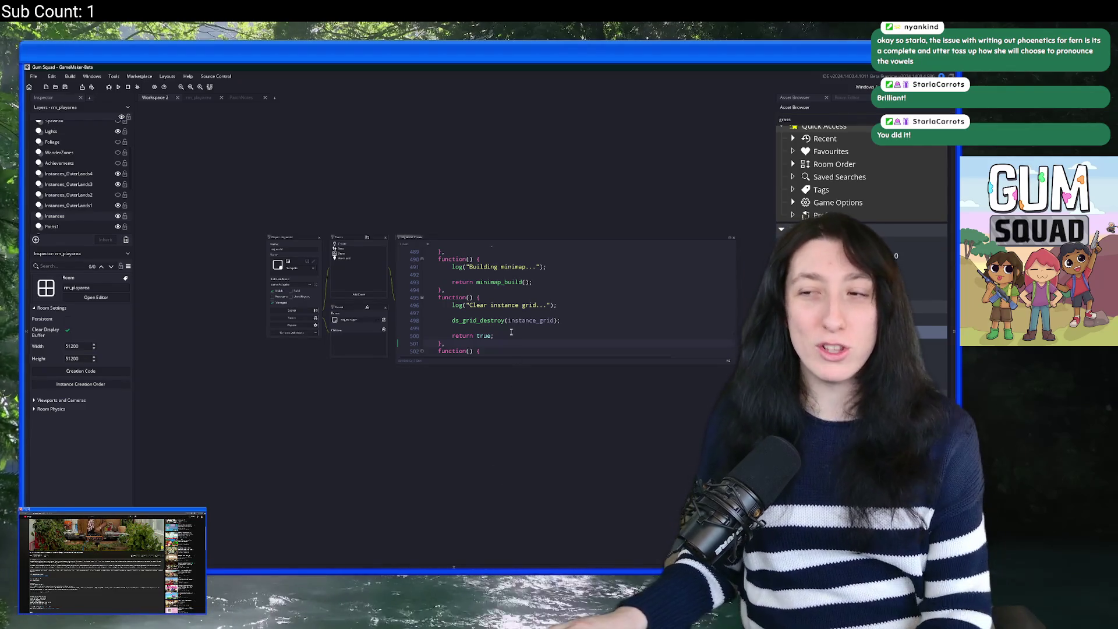
Step: Add the comment line '// they their they're' after line 501
{"action": "scroll", "coordinate": [496, 339], "scroll_direction": "up", "scroll_amount": 5}
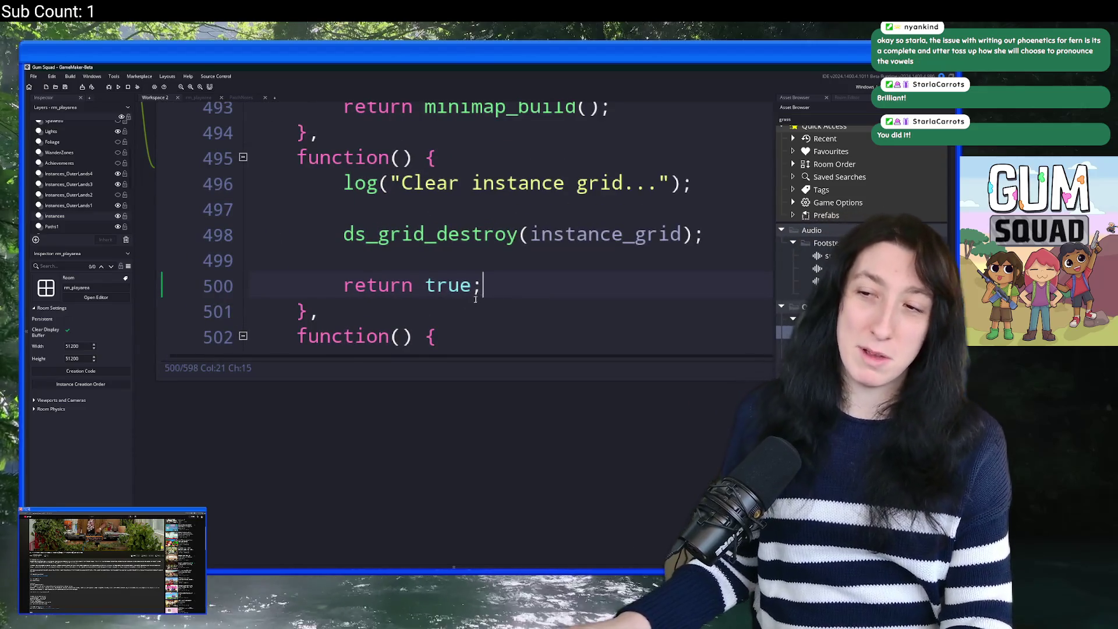
{"action": "key", "text": "Return"}
{"action": "type", "text": "//"}
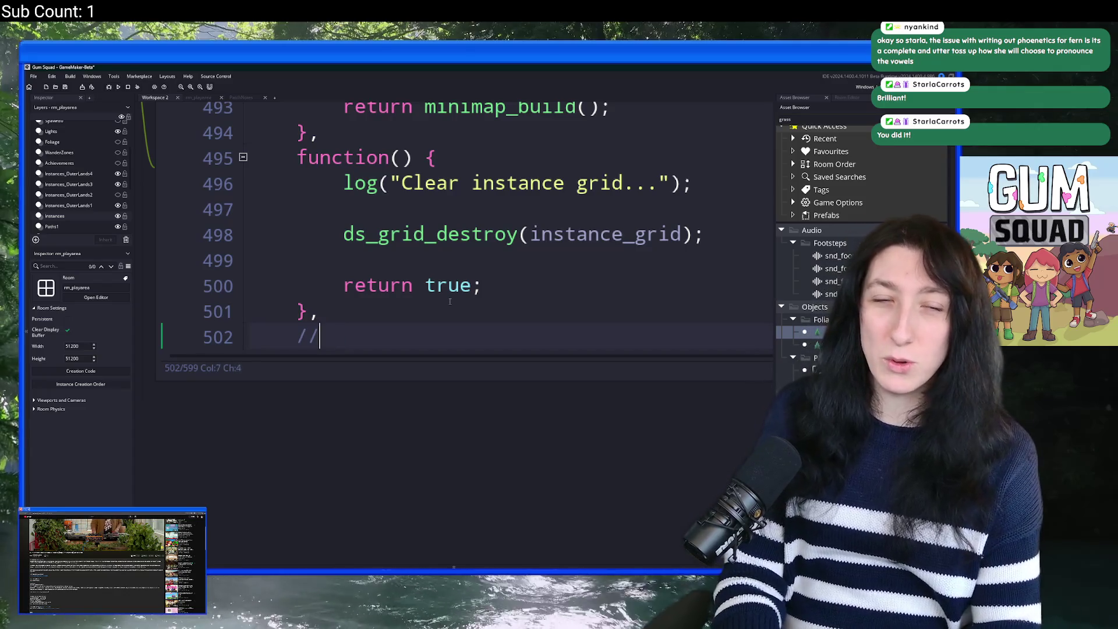
{"action": "type", "text": " they they"}
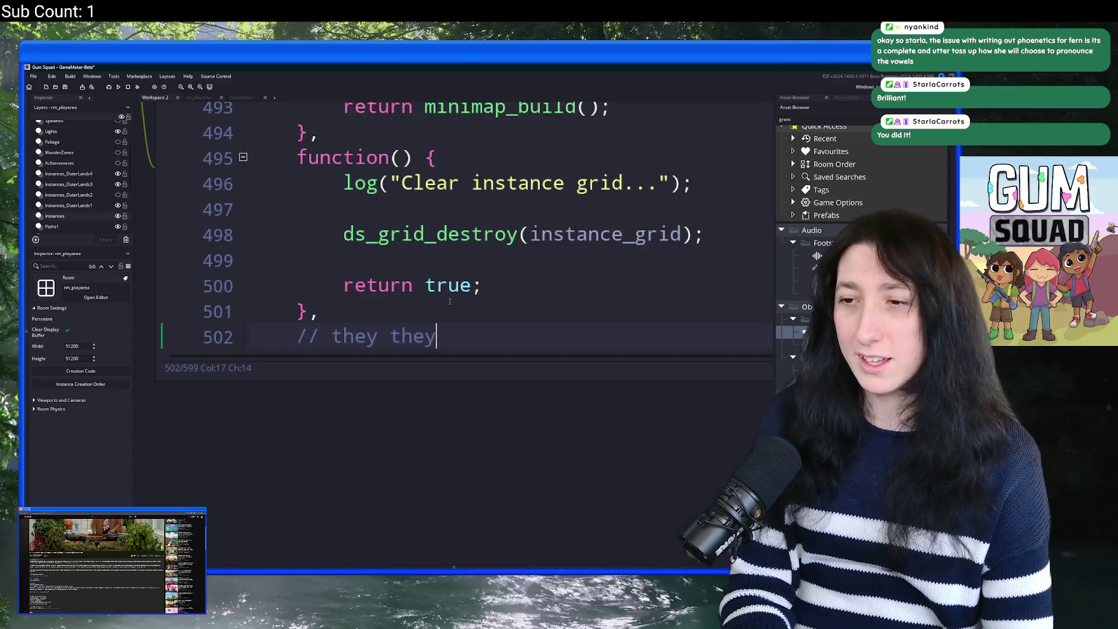
{"action": "key", "text": "BackSpace"}
{"action": "type", "text": "ir they're"}
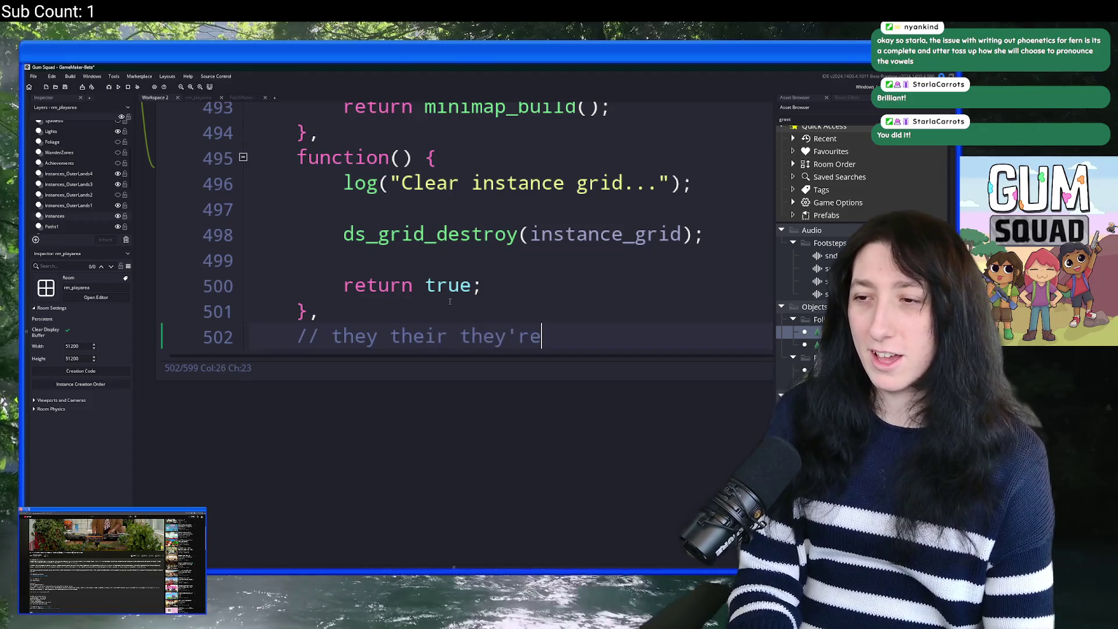
Step: Add the comment line '// here here's here is' below it
{"action": "key", "text": "Return"}
{"action": "type", "text": "// "}
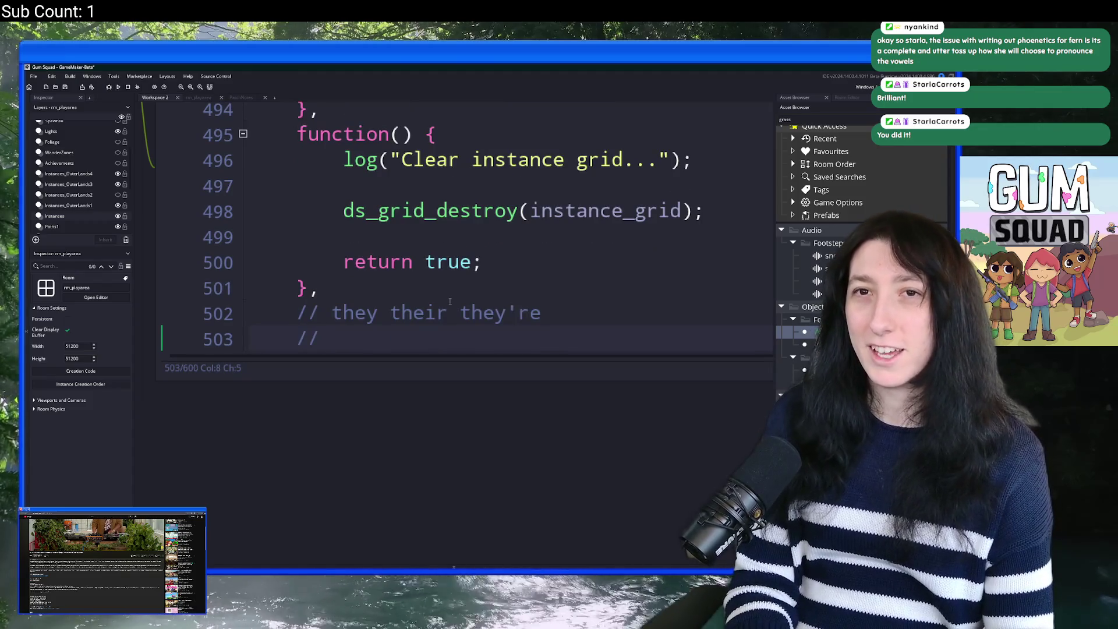
{"action": "type", "text": "here h"}
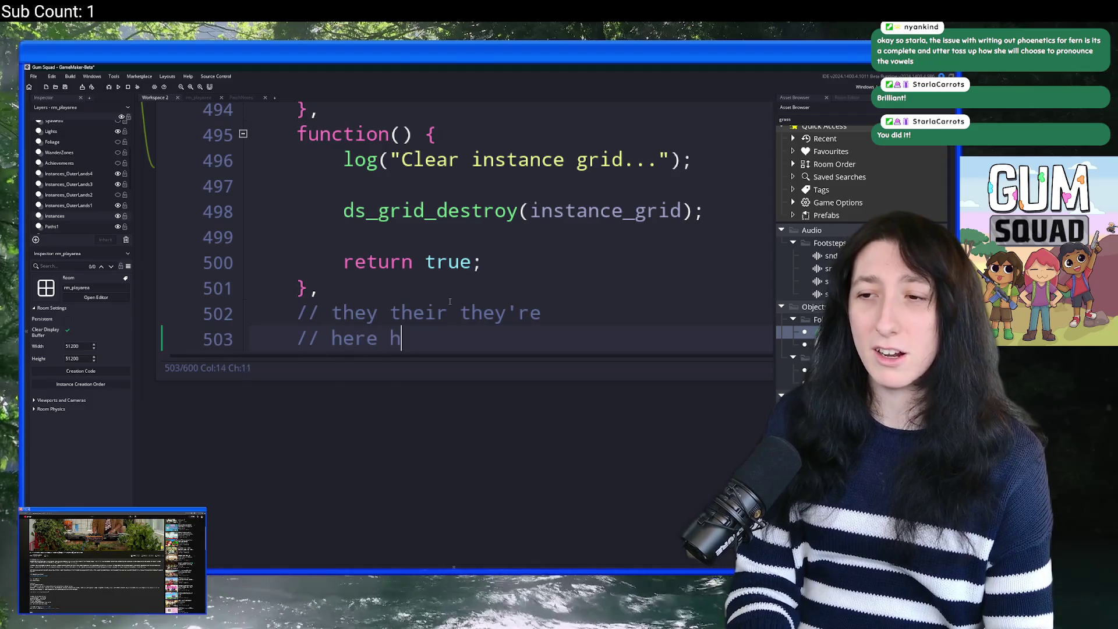
{"action": "type", "text": "ere's"}
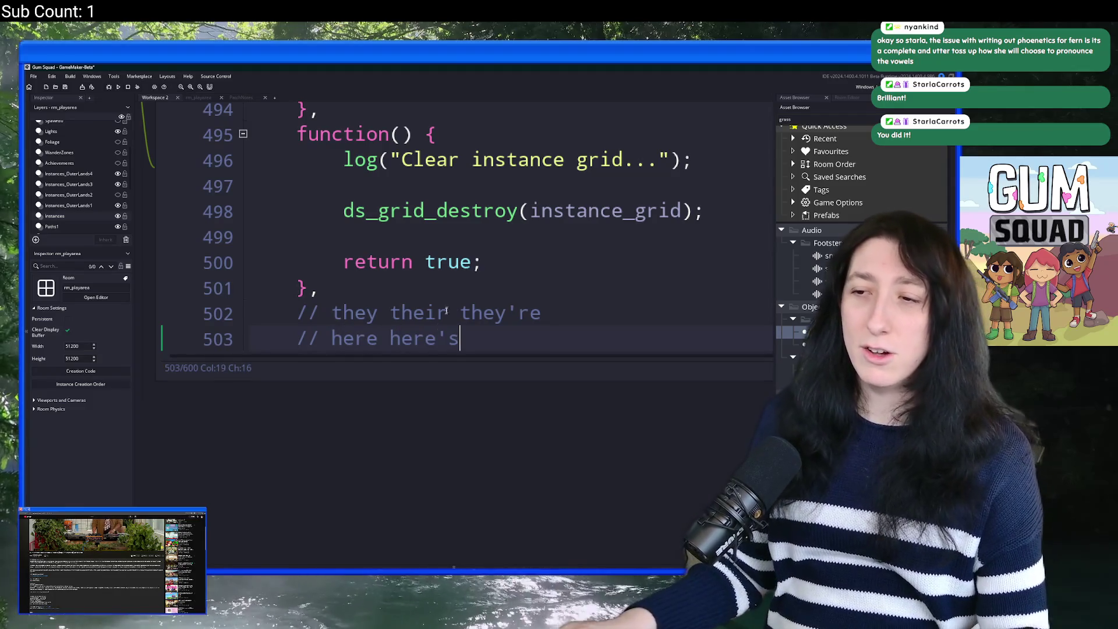
{"action": "left_click", "coordinate": [467, 329]}
{"action": "scroll", "coordinate": [483, 302], "scroll_direction": "down", "scroll_amount": 1}
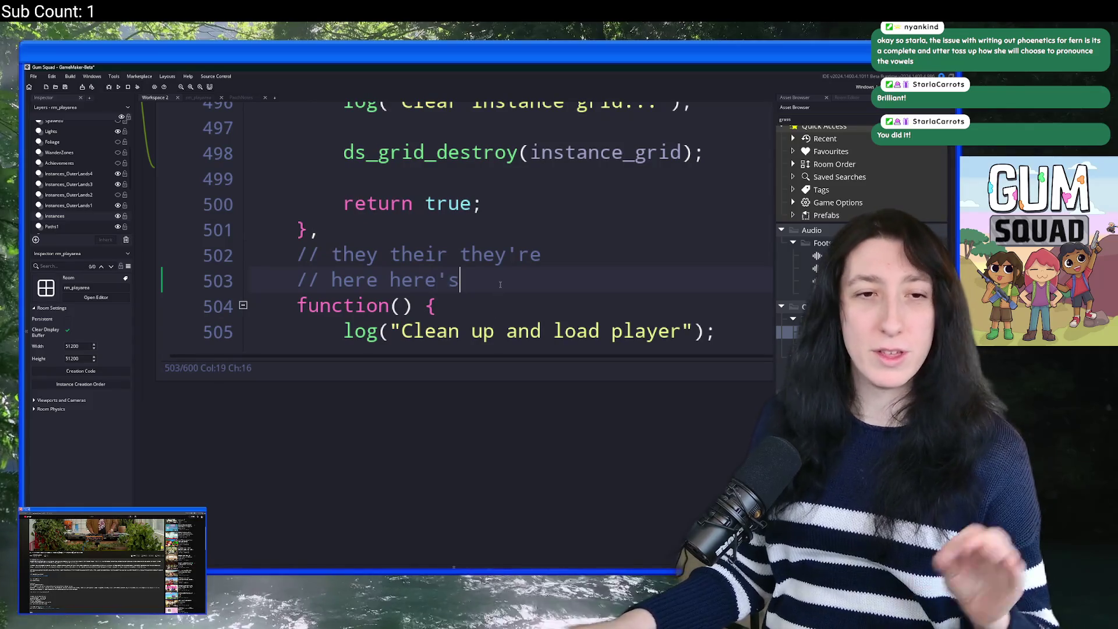
{"action": "type", "text": " here is"}
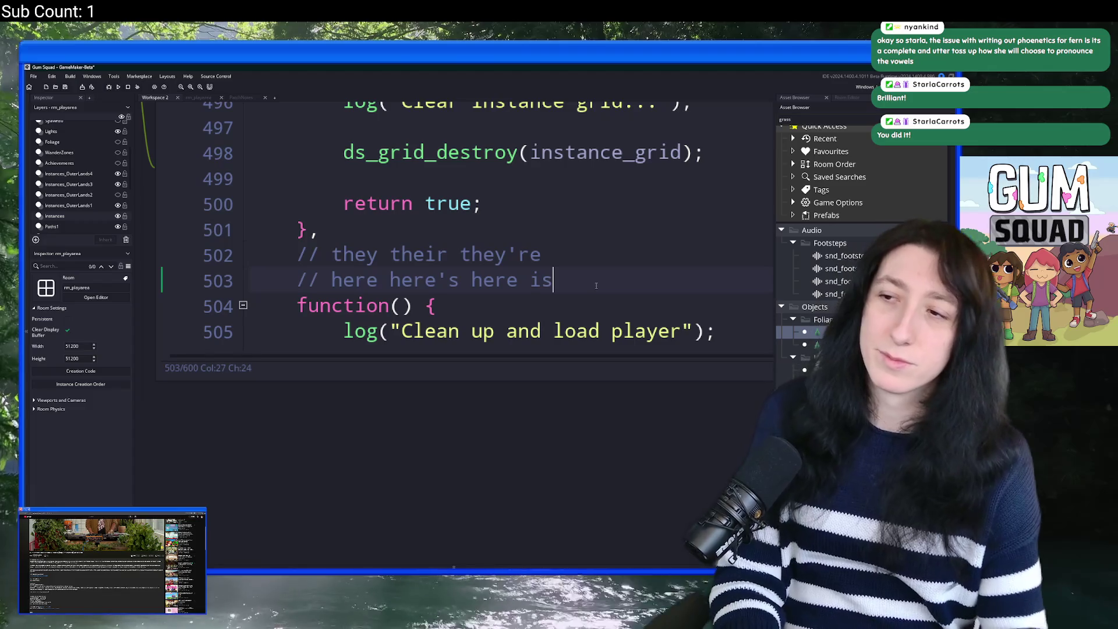
Step: Add a third comment line '// you your you're'
{"action": "key", "text": "Return"}
{"action": "type", "text": "// "}
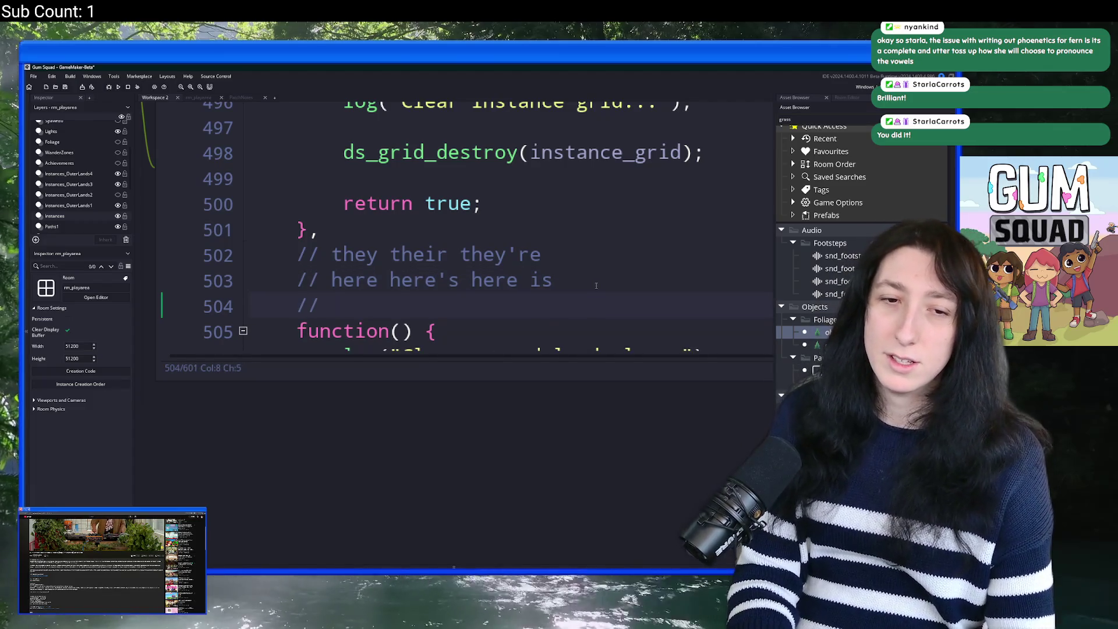
{"action": "type", "text": "you your"}
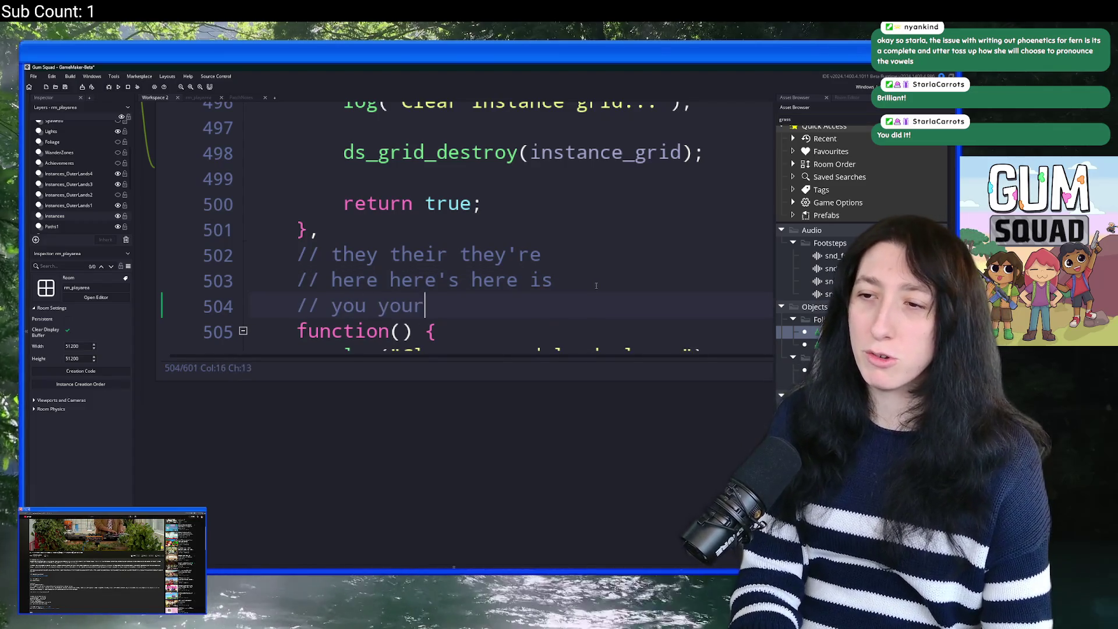
{"action": "type", "text": " you're"}
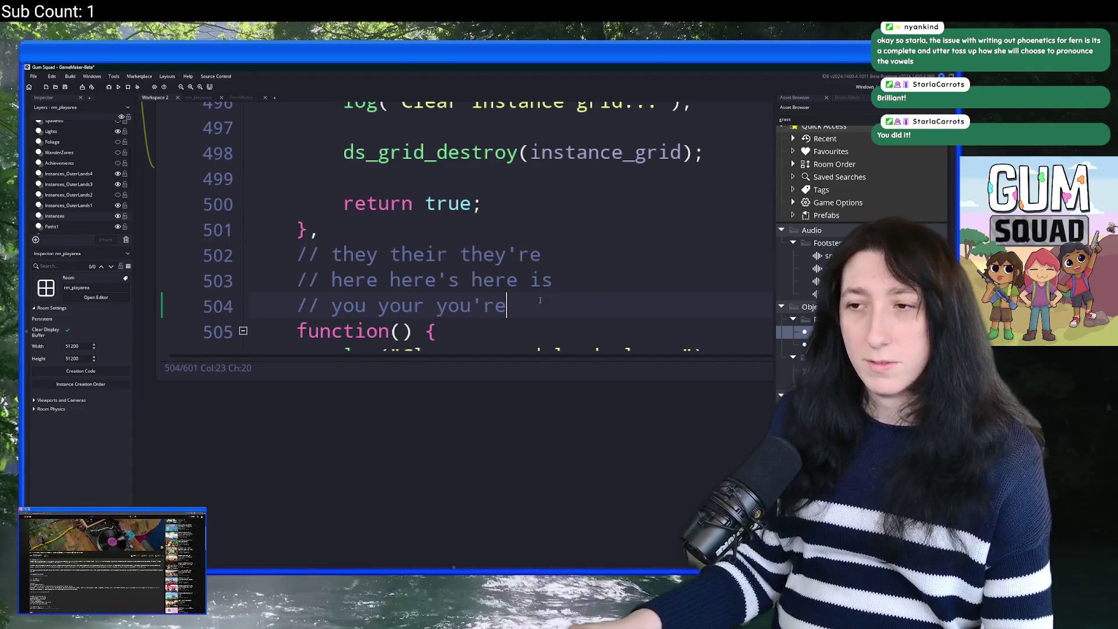
Step: Review the new comment lines and enlarge the code editor text
{"action": "left_click_drag", "start_coordinate": [330, 279], "coordinate": [518, 307]}
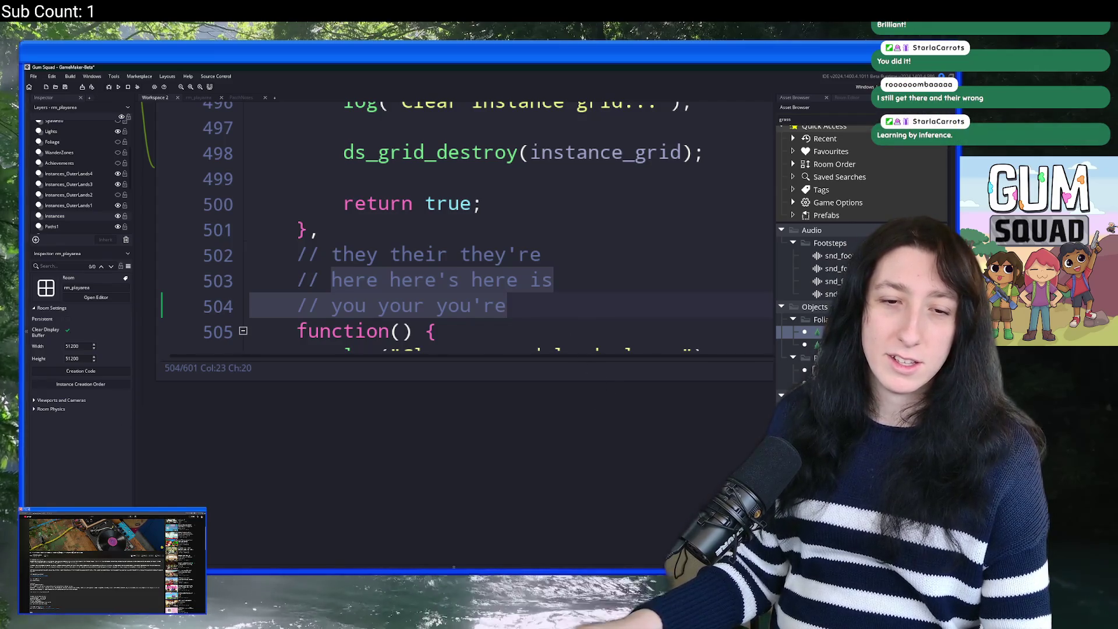
{"action": "left_click", "coordinate": [558, 299]}
{"action": "left_click", "coordinate": [559, 280]}
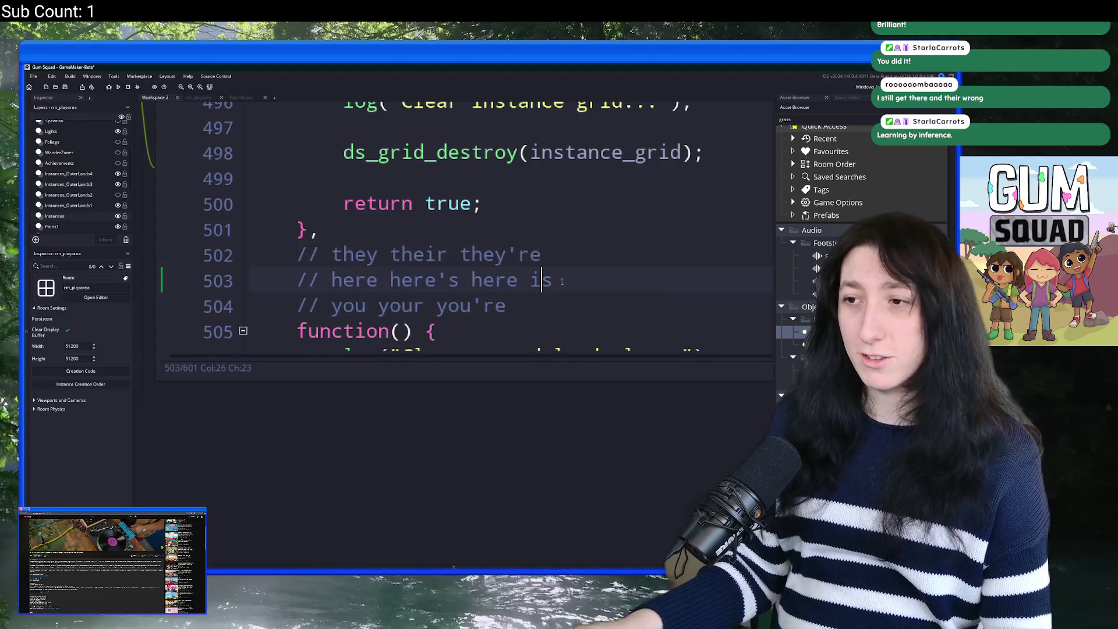
{"action": "scroll", "coordinate": [530, 291], "scroll_direction": "down", "scroll_amount": 1}
{"action": "key", "text": "Down"}
{"action": "scroll", "coordinate": [531, 291], "scroll_direction": "down", "scroll_amount": 1}
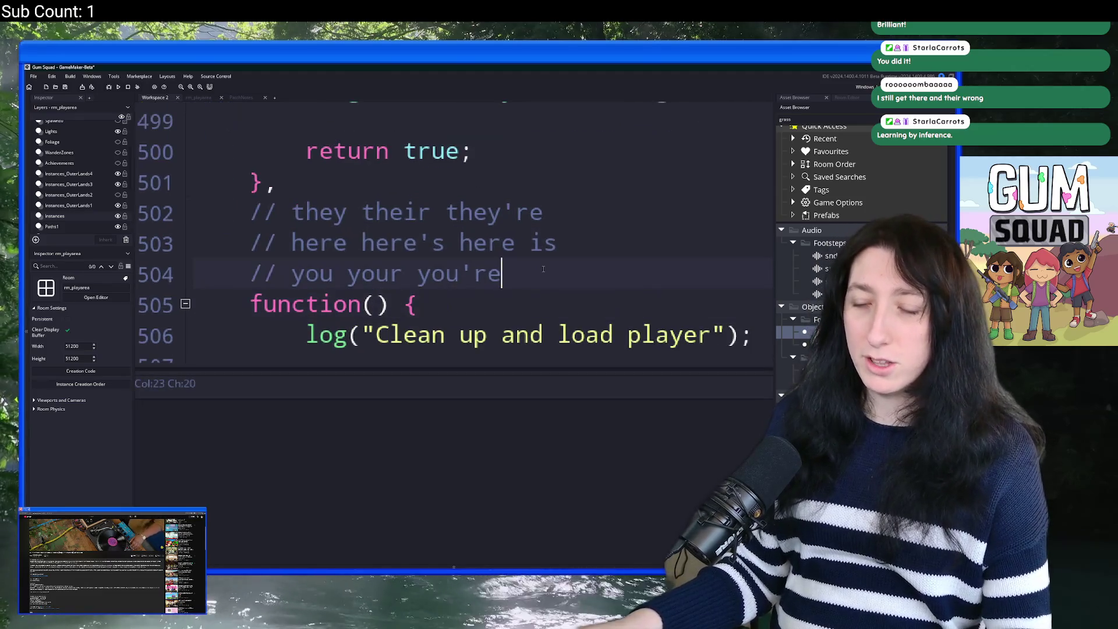
{"action": "key", "text": "F12"}
{"action": "key", "text": "ctrl+equal"}
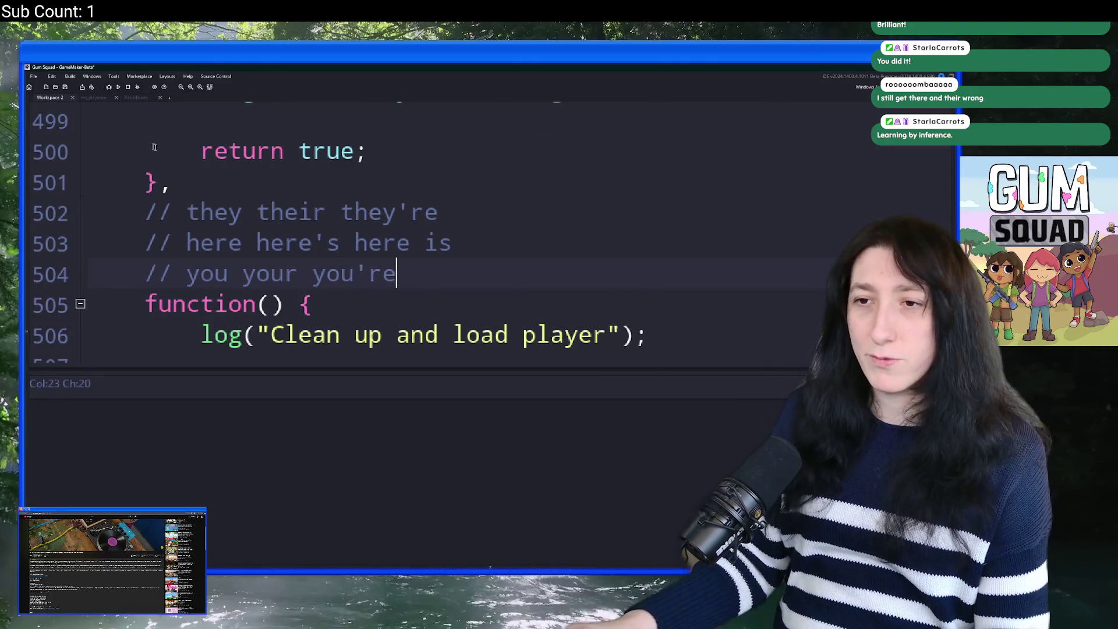
{"action": "key", "text": "ctrl+equal"}
{"action": "key", "text": "ctrl+equal"}
Step: Highlight they, their and they're on line 502, then select all three comment lines
{"action": "mouse_move", "coordinate": [176, 247]}
{"action": "left_mouse_down"}
{"action": "mouse_move", "coordinate": [375, 248]}
{"action": "mouse_move", "coordinate": [272, 259]}
{"action": "mouse_move", "coordinate": [358, 267]}
{"action": "left_mouse_up"}
{"action": "key", "text": "ctrl+minus"}
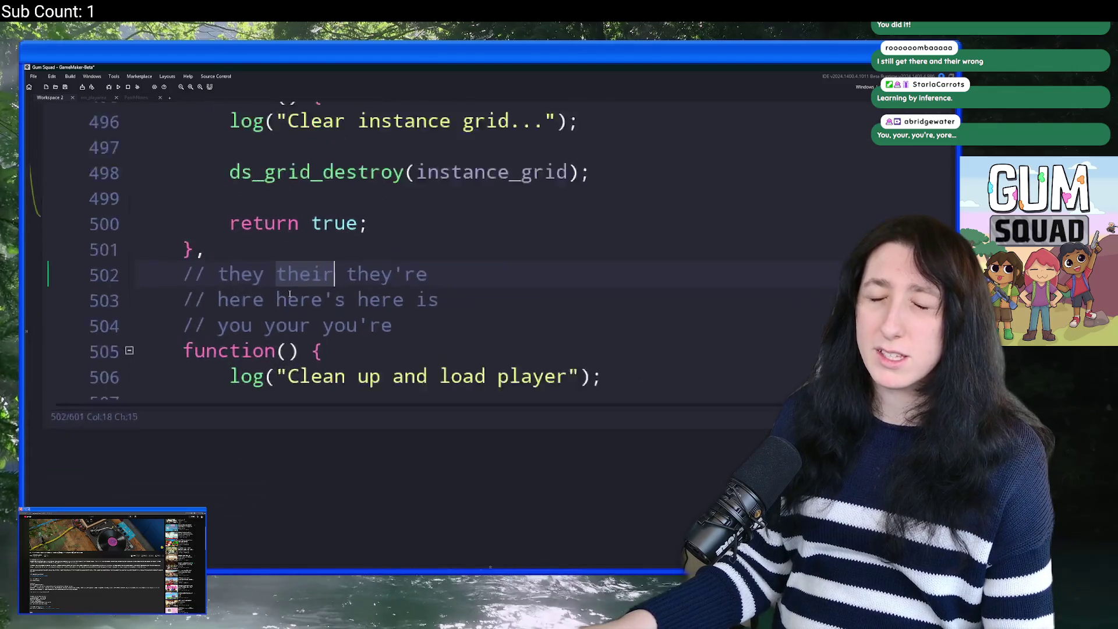
{"action": "mouse_move", "coordinate": [265, 272]}
{"action": "left_mouse_down"}
{"action": "mouse_move", "coordinate": [210, 274]}
{"action": "mouse_move", "coordinate": [339, 273]}
{"action": "left_mouse_up"}
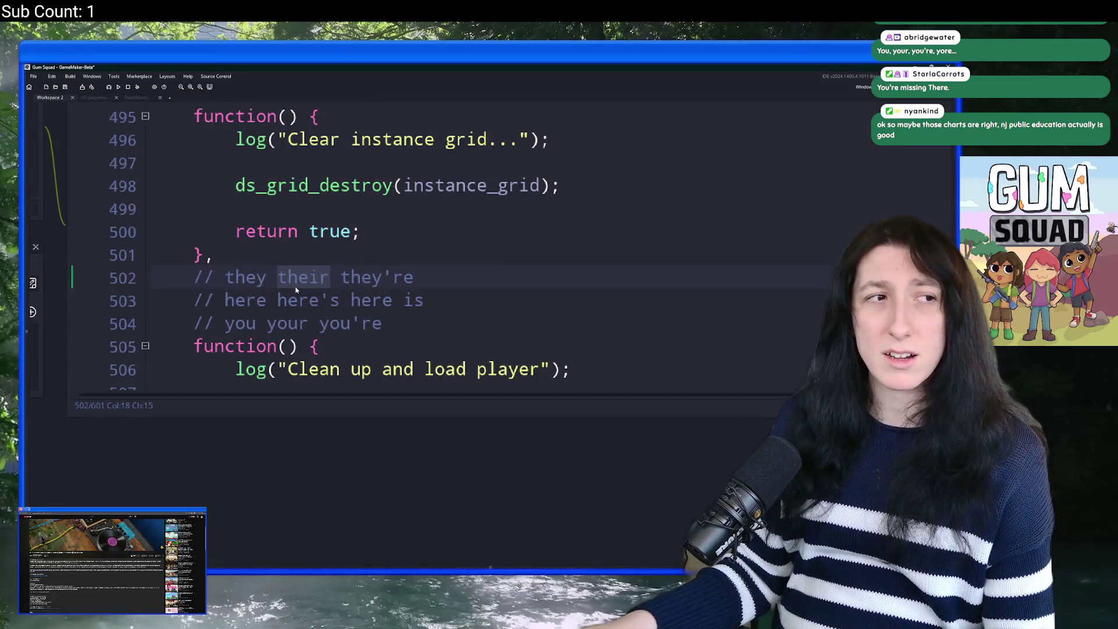
{"action": "left_click_drag", "start_coordinate": [312, 282], "coordinate": [278, 283]}
{"action": "left_click", "coordinate": [192, 276]}
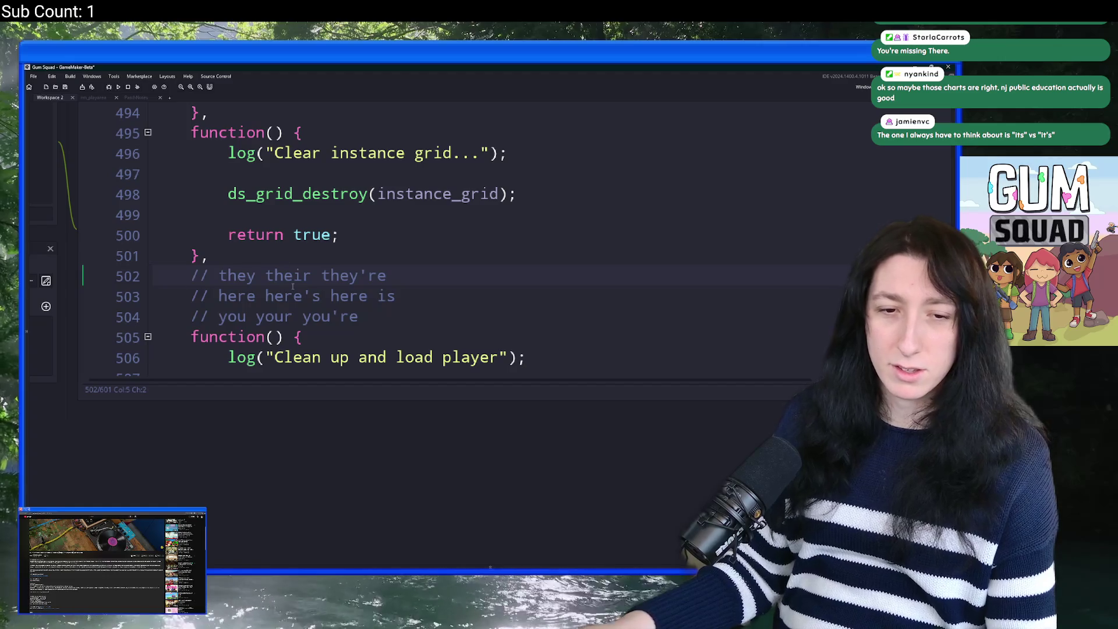
{"action": "double_click", "coordinate": [361, 275]}
{"action": "left_click", "coordinate": [426, 287]}
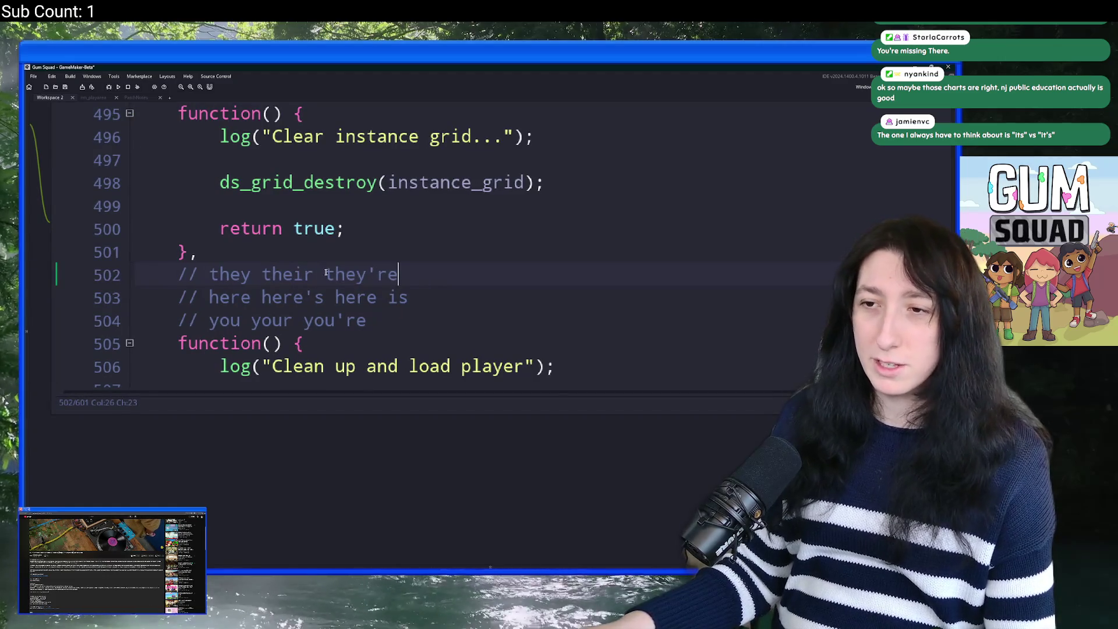
{"action": "double_click", "coordinate": [361, 275]}
{"action": "left_click", "coordinate": [210, 295]}
{"action": "mouse_move", "coordinate": [251, 297]}
{"action": "left_mouse_down"}
{"action": "mouse_move", "coordinate": [410, 298]}
{"action": "mouse_move", "coordinate": [369, 319]}
{"action": "mouse_move", "coordinate": [135, 268]}
{"action": "left_mouse_up"}
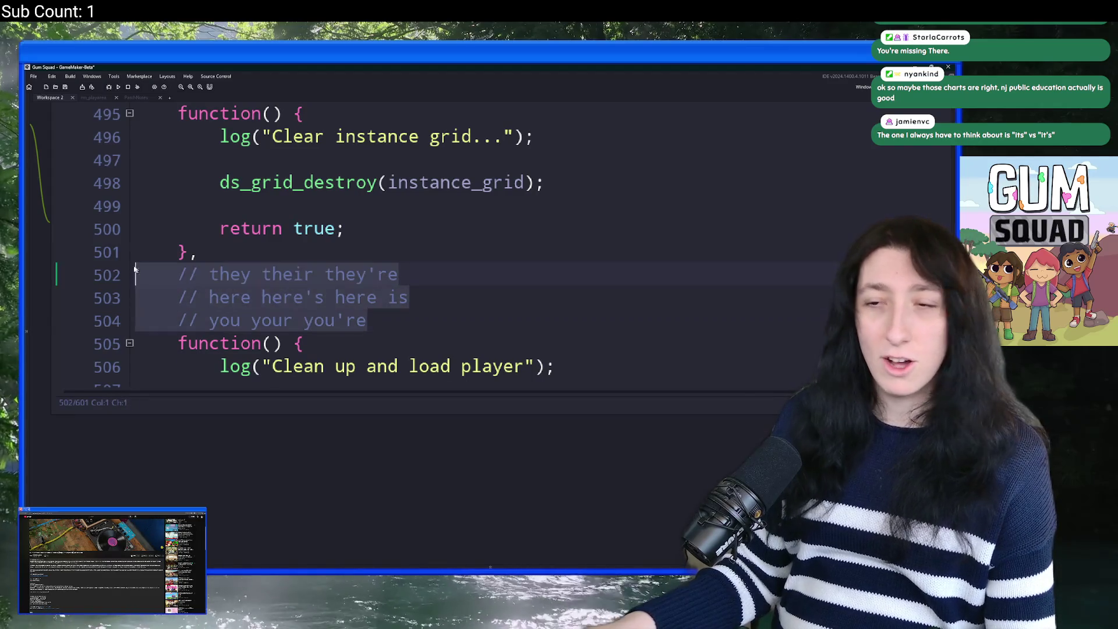
Step: Delete the three comment lines and write an 'its it's' comment in their place
{"action": "key", "text": "BackSpace"}
{"action": "key", "text": "BackSpace"}
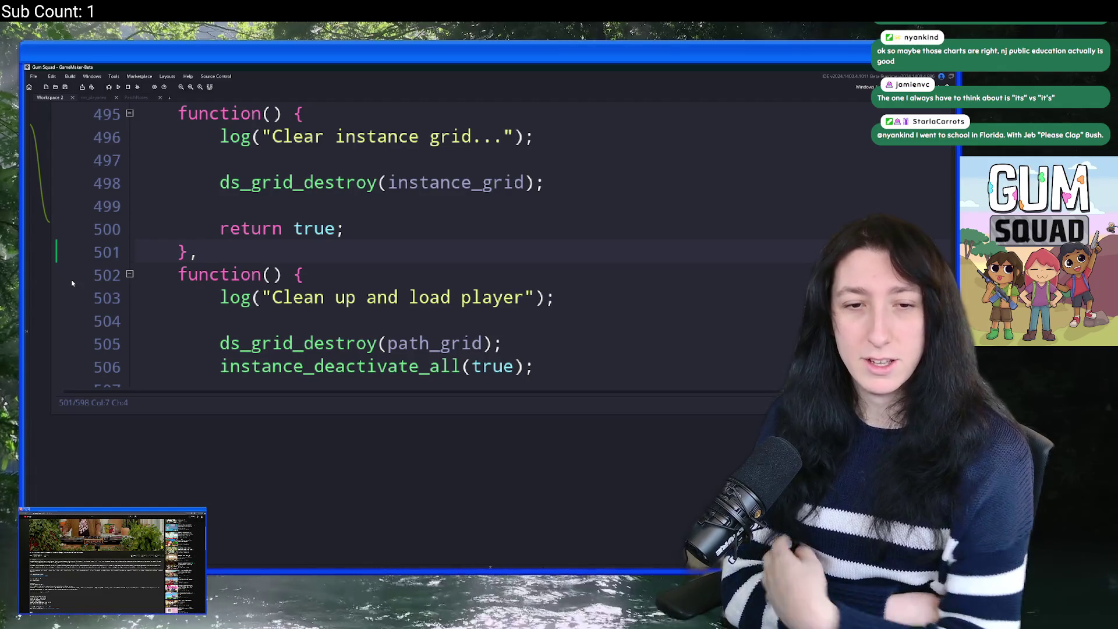
{"action": "key", "text": "Return"}
{"action": "type", "text": "ts"}
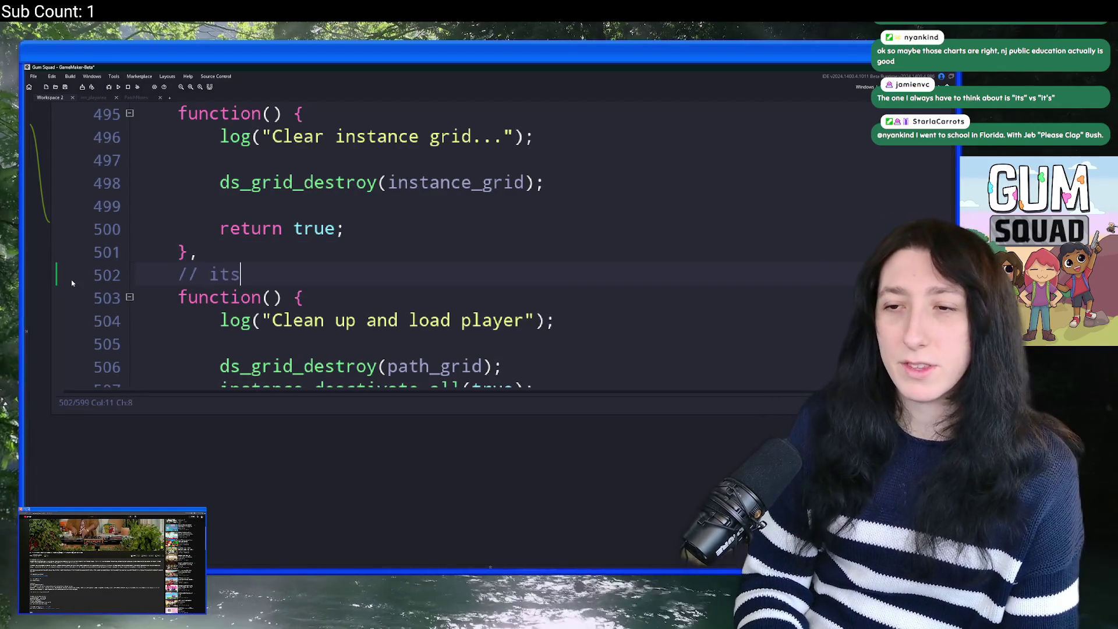
{"action": "type", "text": " it's"}
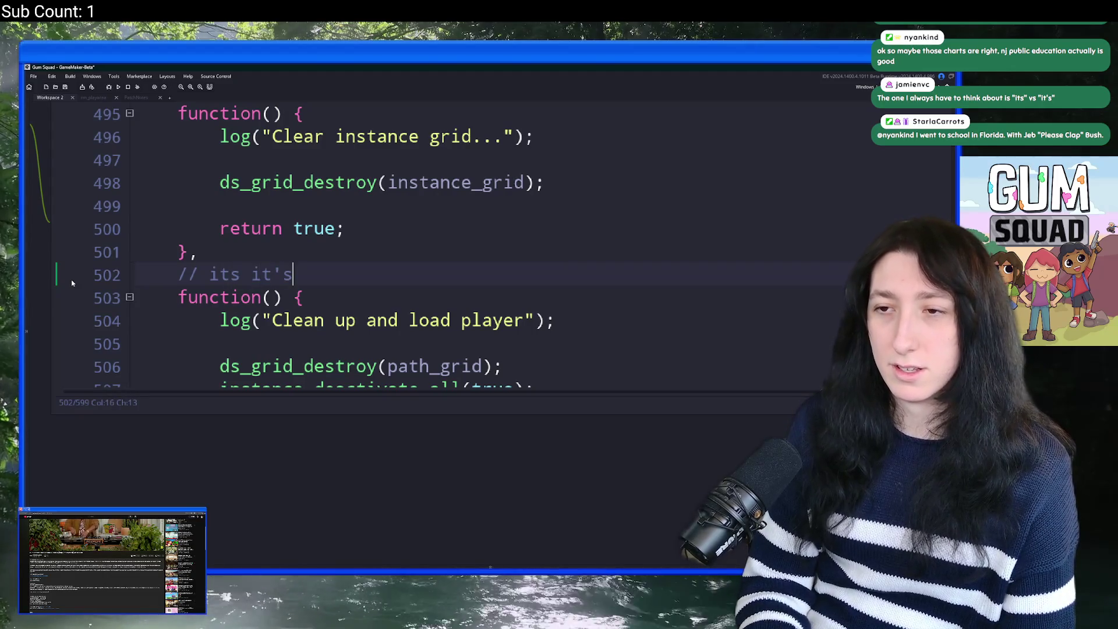
Step: Add the comment 'It is hard -> It's hard' on line 503
{"action": "key", "text": "Return"}
{"action": "type", "text": "// d"}
{"action": "key", "text": "BackSpace"}
{"action": "type", "text": "it"}
{"action": "key", "text": "BackSpace"}
{"action": "key", "text": "BackSpace"}
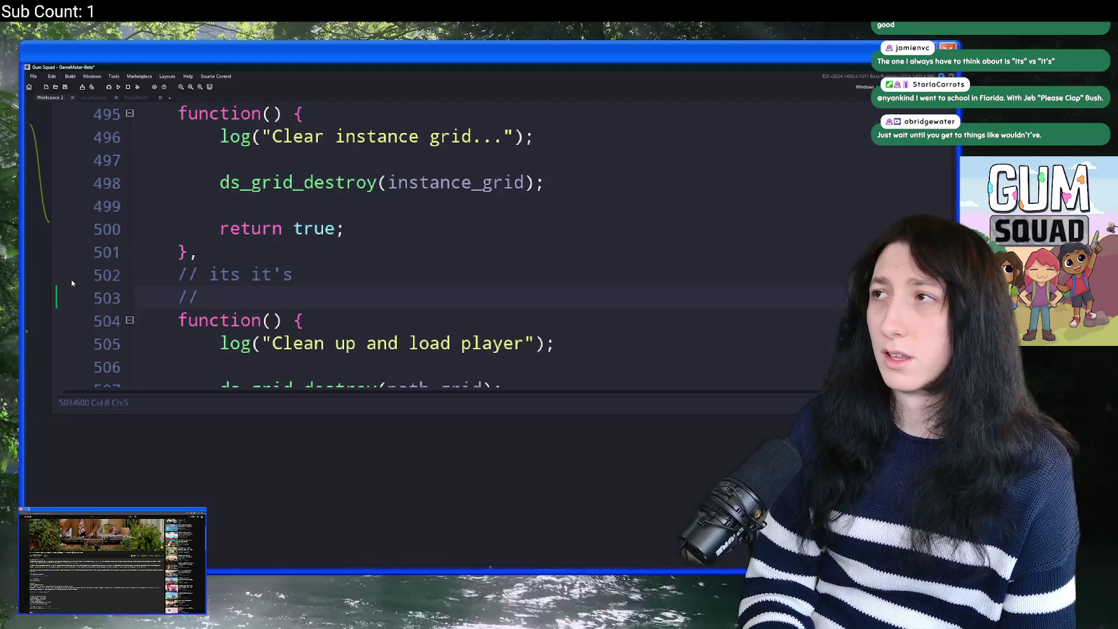
{"action": "type", "text": "its"}
{"action": "key", "text": "BackSpace"}
{"action": "key", "text": "BackSpace"}
{"action": "key", "text": "BackSpace"}
{"action": "type", "text": "This is hard "}
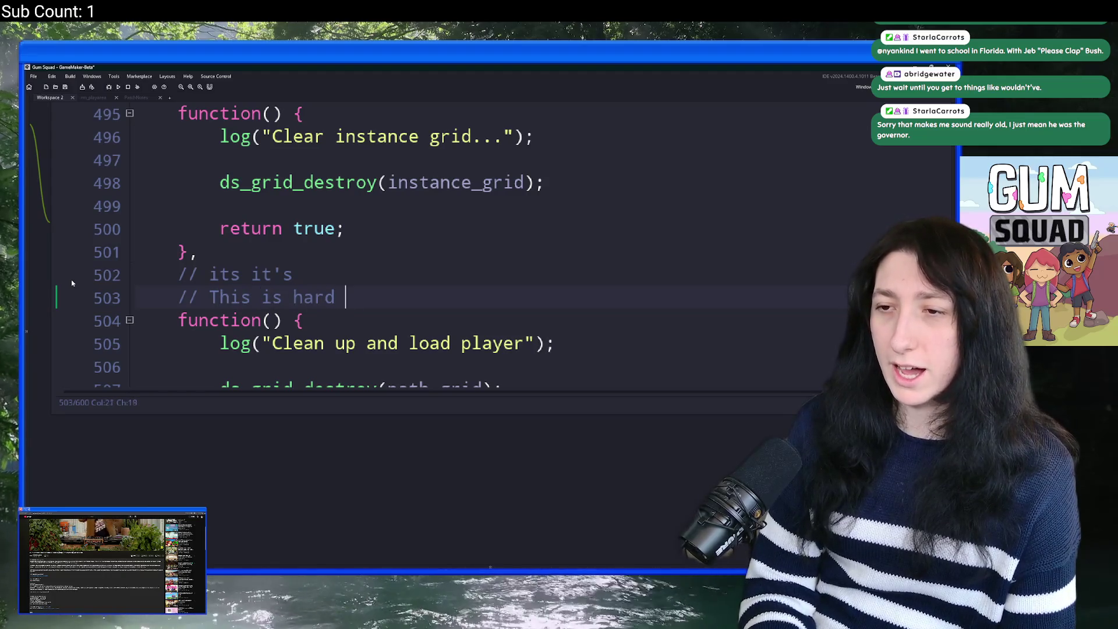
{"action": "type", "text": "-> t"}
{"action": "key", "text": "BackSpace"}
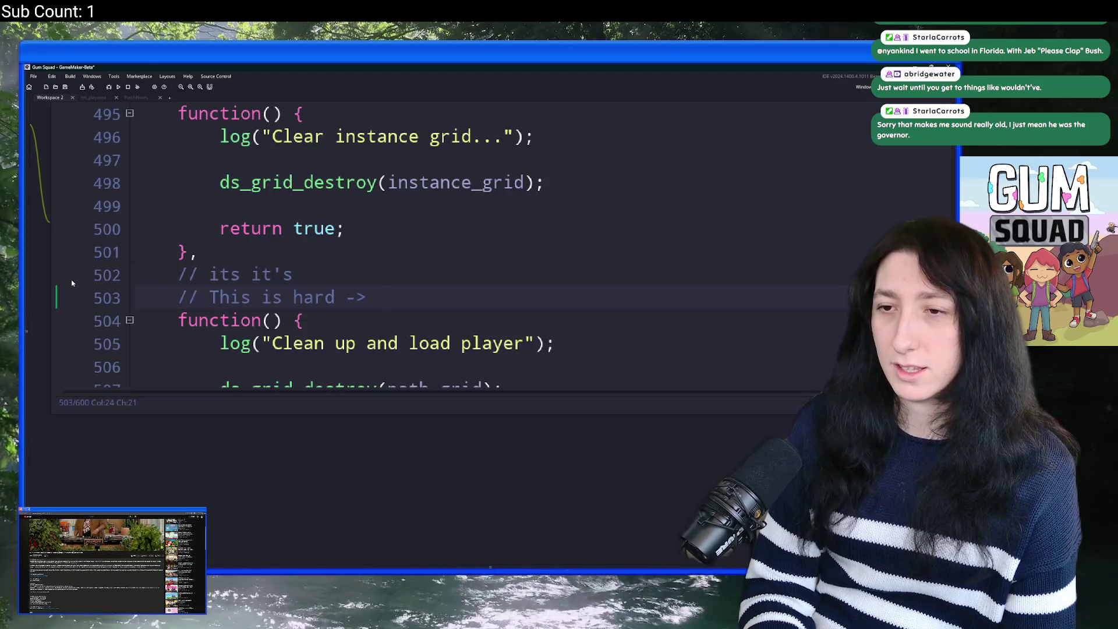
{"action": "type", "text": "It's hard"}
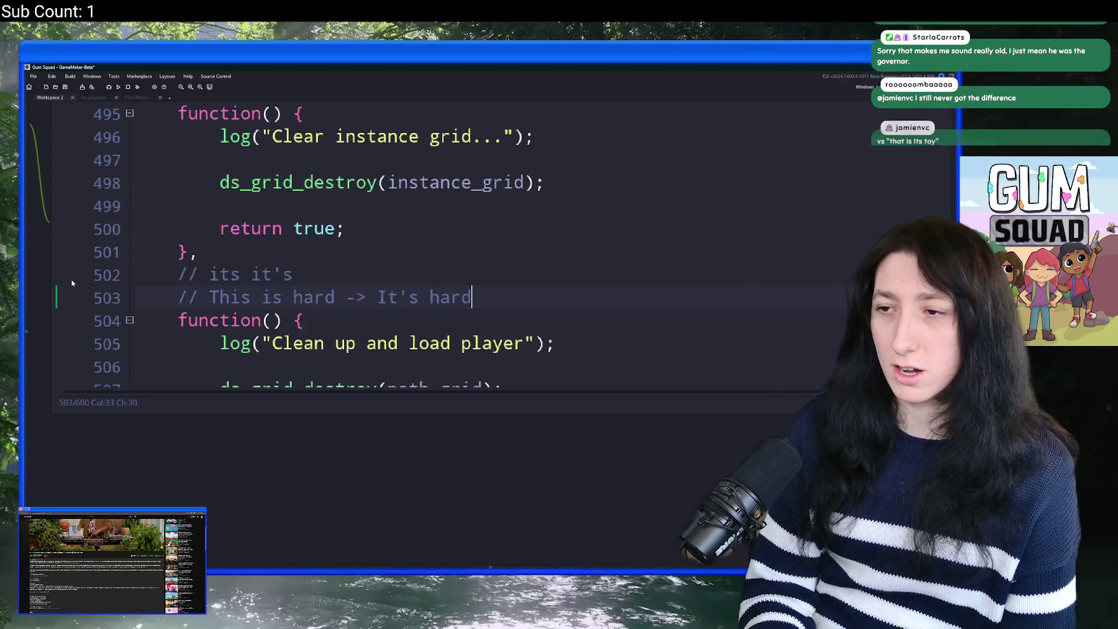
{"action": "key", "text": "Return"}
{"action": "double_click", "coordinate": [213, 298]}
{"action": "type", "text": "It"}
Step: Write the comment '// that is its toy' on the empty line below
{"action": "left_click", "coordinate": [236, 320]}
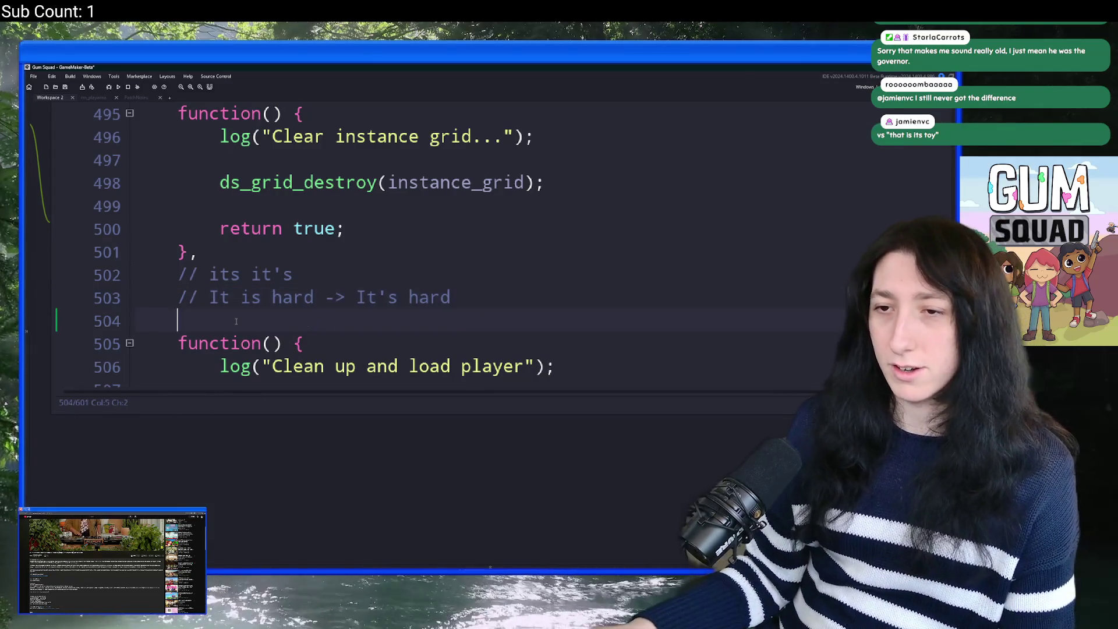
{"action": "type", "text": "// "}
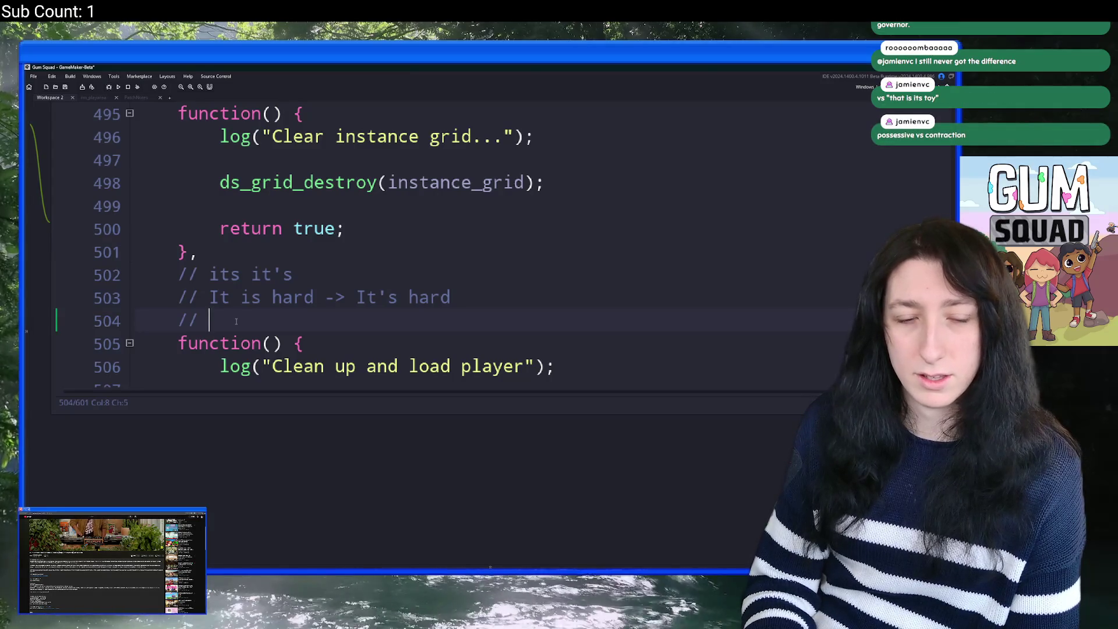
{"action": "type", "text": "that is u"}
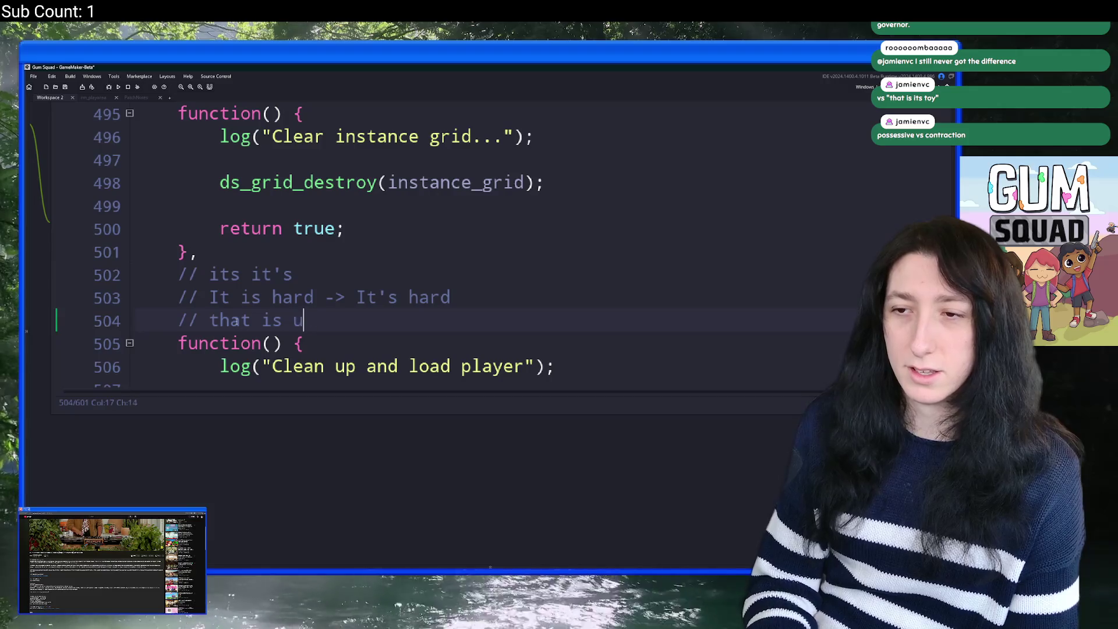
{"action": "key", "text": "BackSpace"}
{"action": "type", "text": "its u"}
{"action": "key", "text": "BackSpace"}
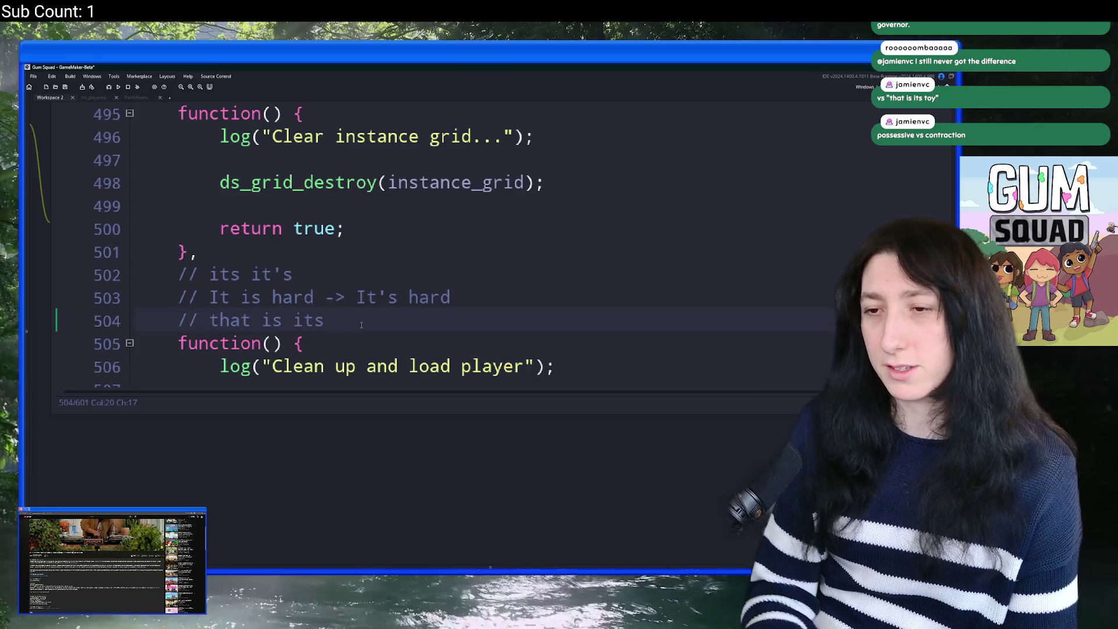
{"action": "type", "text": "toy"}
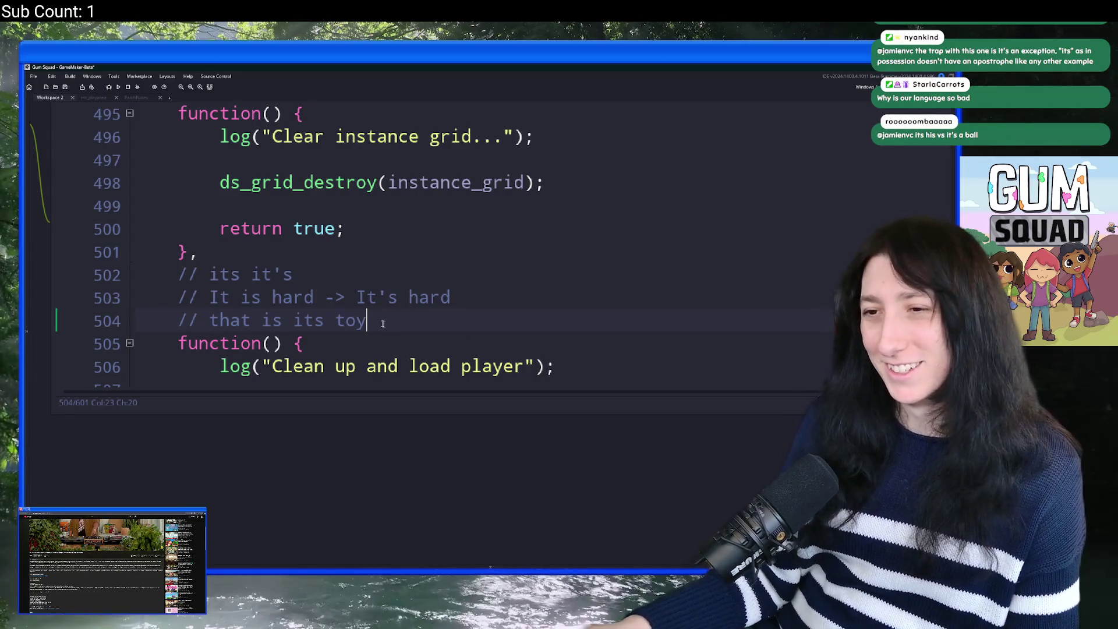
{"action": "left_click", "coordinate": [300, 324]}
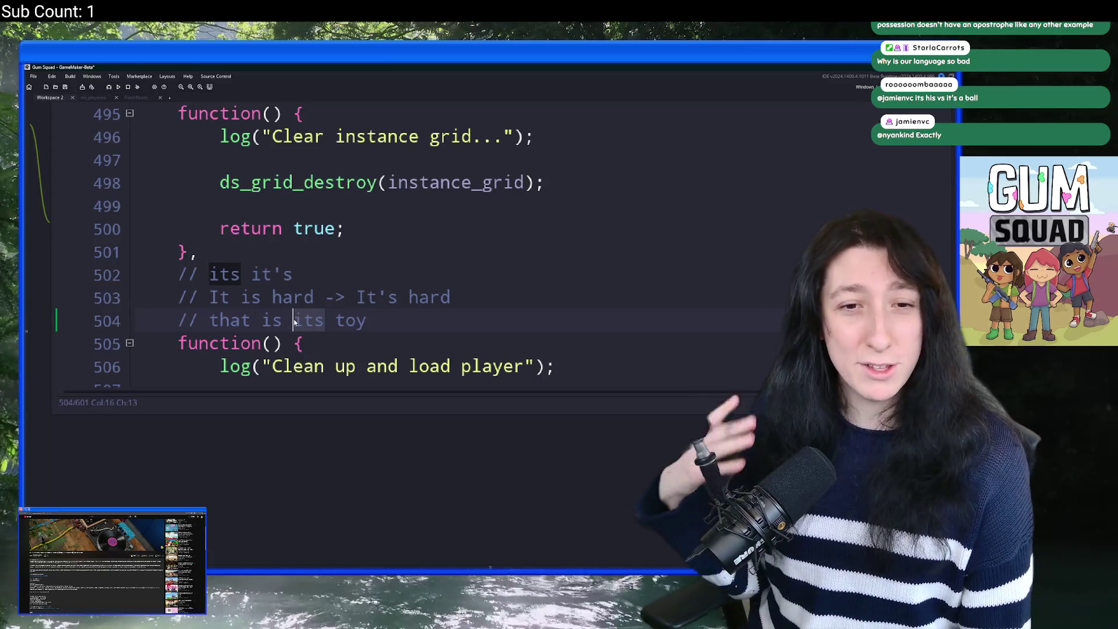
{"action": "left_click", "coordinate": [441, 316]}
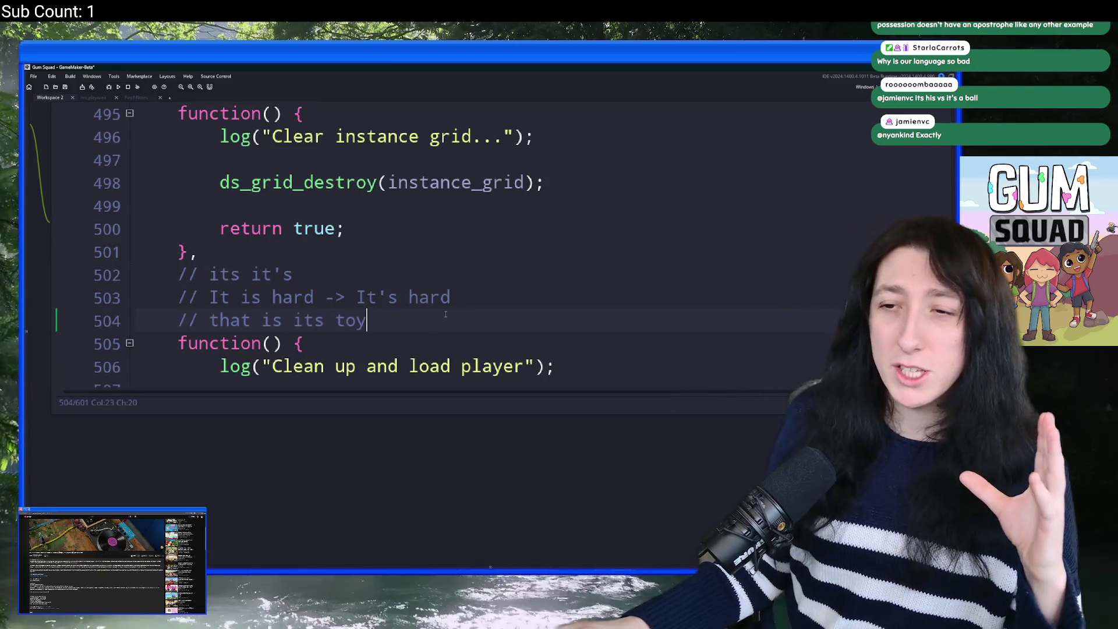
Step: Delete the three old comment lines and write '// its and it's'
{"action": "key", "text": "Return"}
{"action": "type", "text": "//"}
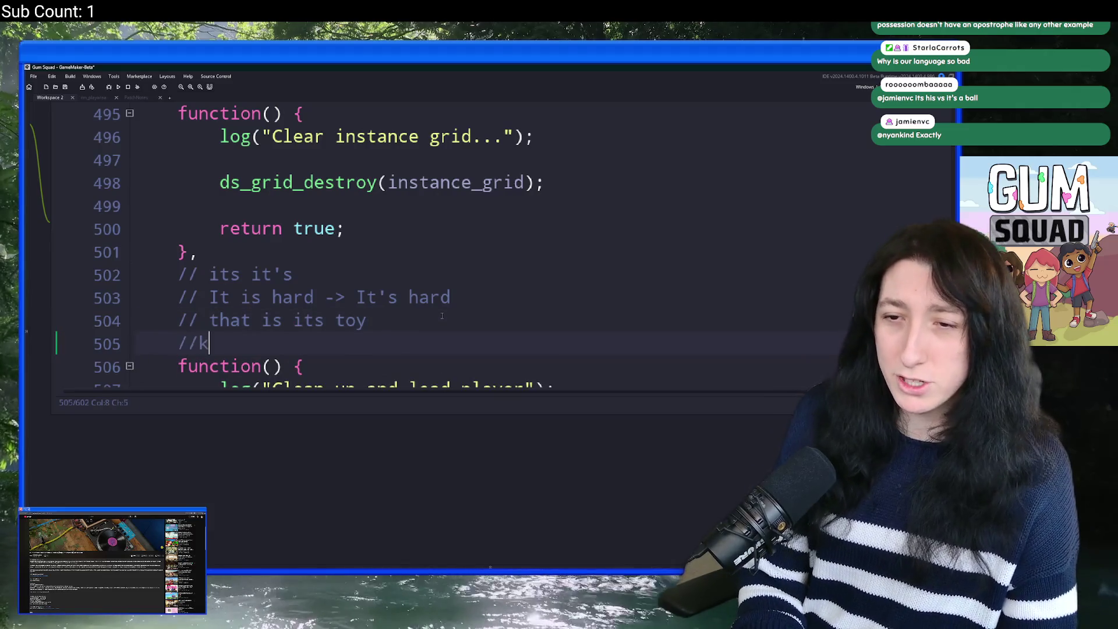
{"action": "mouse_move", "coordinate": [367, 320]}
{"action": "left_mouse_down"}
{"action": "mouse_move", "coordinate": [389, 227]}
{"action": "mouse_move", "coordinate": [360, 247]}
{"action": "left_mouse_up"}
{"action": "key", "text": "Delete"}
{"action": "scroll", "coordinate": [359, 247], "scroll_direction": "down", "scroll_amount": 1}
{"action": "left_click", "coordinate": [387, 198]}
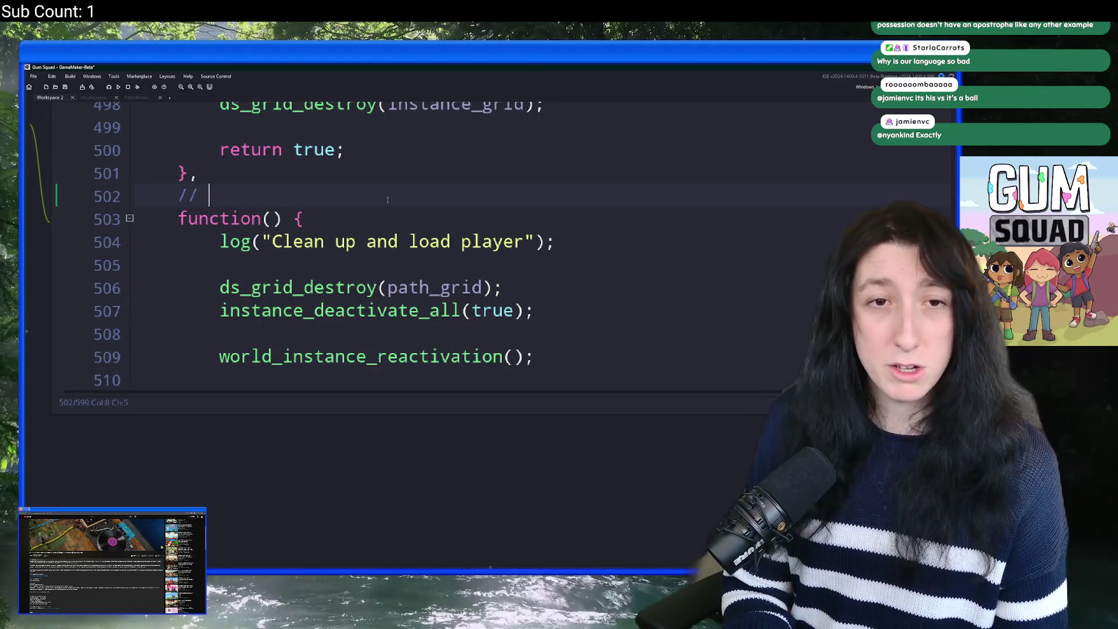
{"action": "type", "text": "its and it';sk"}
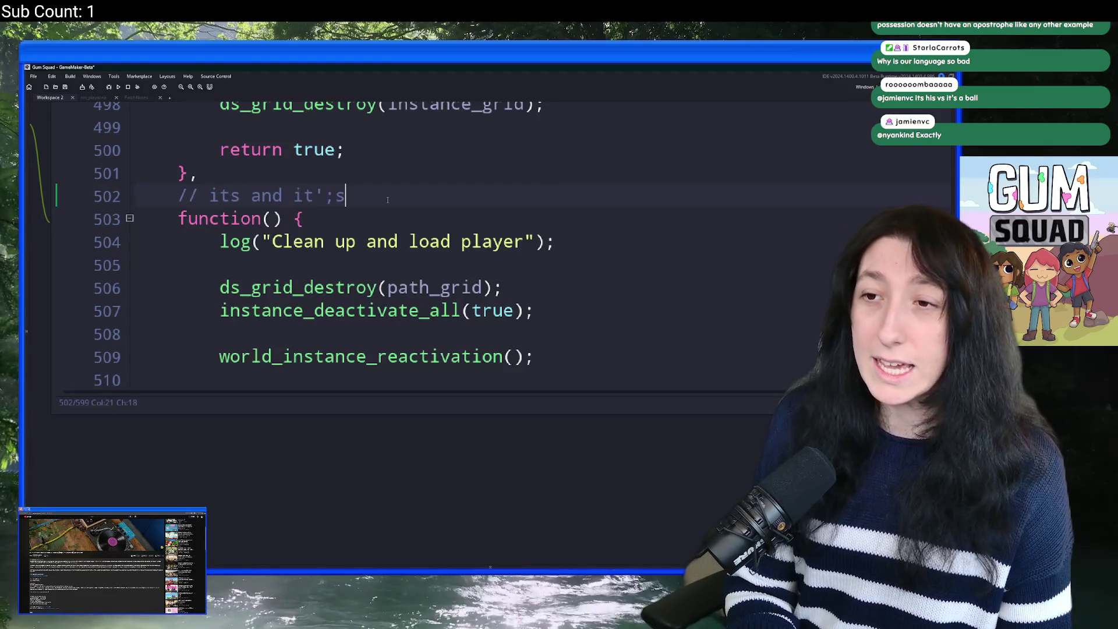
{"action": "key", "text": "BackSpace"}
{"action": "key", "text": "BackSpace"}
{"action": "key", "text": "BackSpace"}
{"action": "type", "text": "s"}
{"action": "left_click", "coordinate": [308, 199]}
{"action": "left_click", "coordinate": [391, 205]}
Step: Add the comment '// a lamp -> that its light bulb' on the next line
{"action": "key", "text": "Return"}
{"action": "type", "text": "//"}
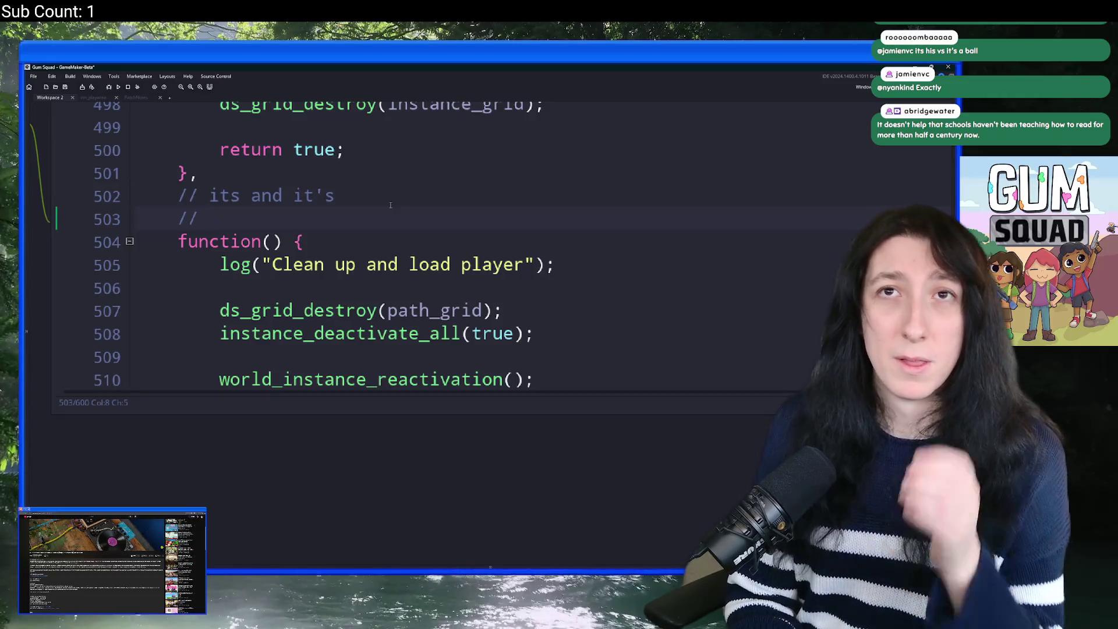
{"action": "type", "text": "that"}
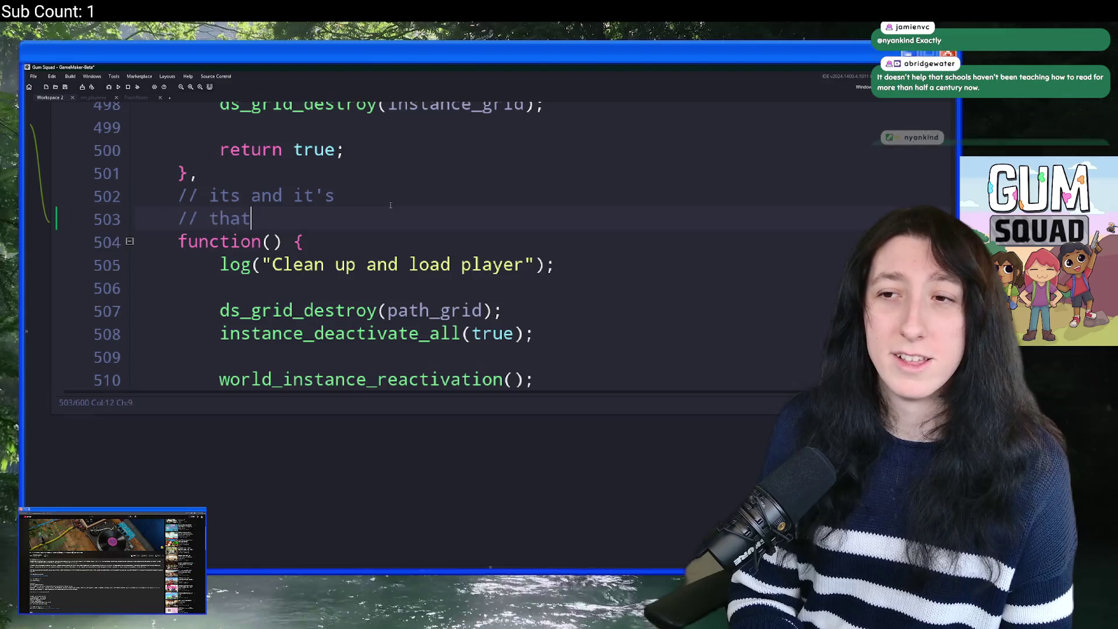
{"action": "type", "text": " th"}
{"action": "key", "text": "BackSpace"}
{"action": "key", "text": "BackSpace"}
{"action": "key", "text": "BackSpace"}
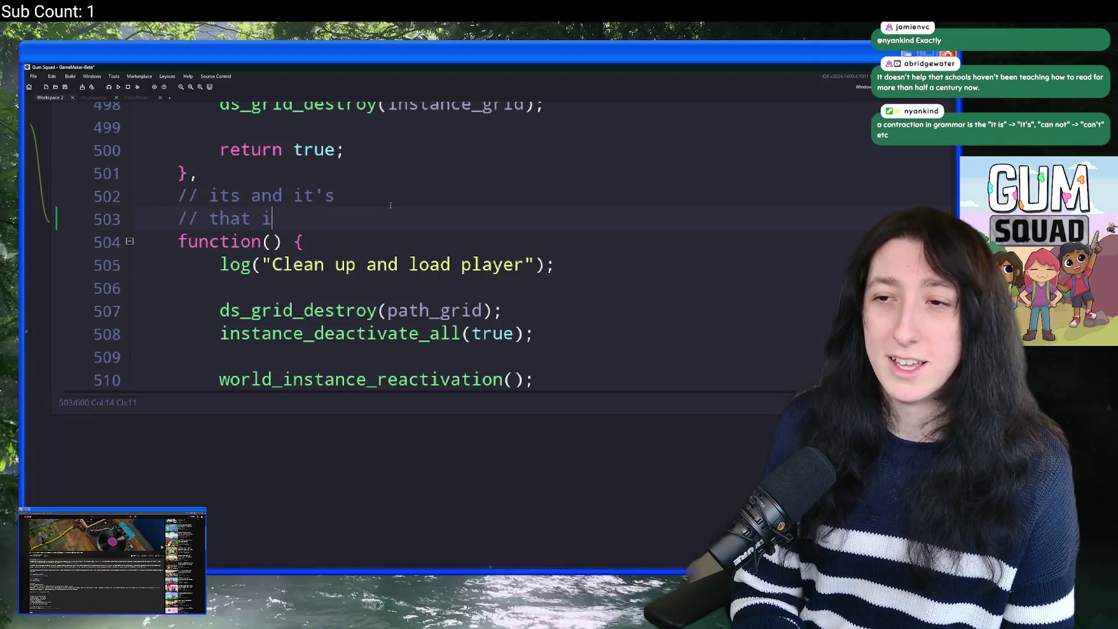
{"action": "type", "text": "ts li"}
{"action": "type", "text": "ght bulb"}
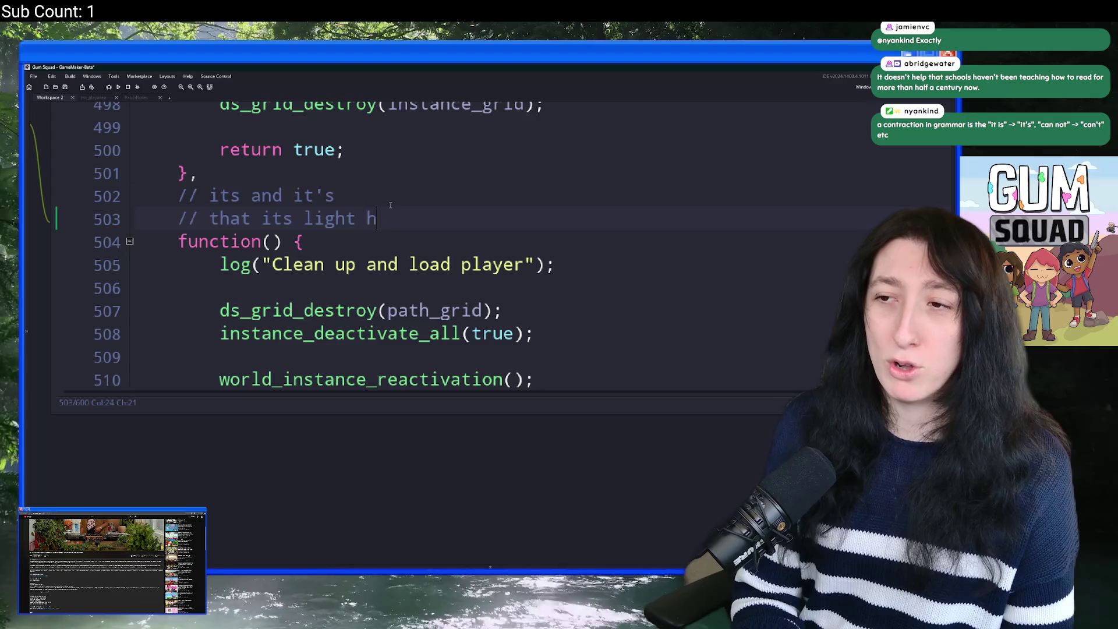
{"action": "left_click", "coordinate": [216, 216]}
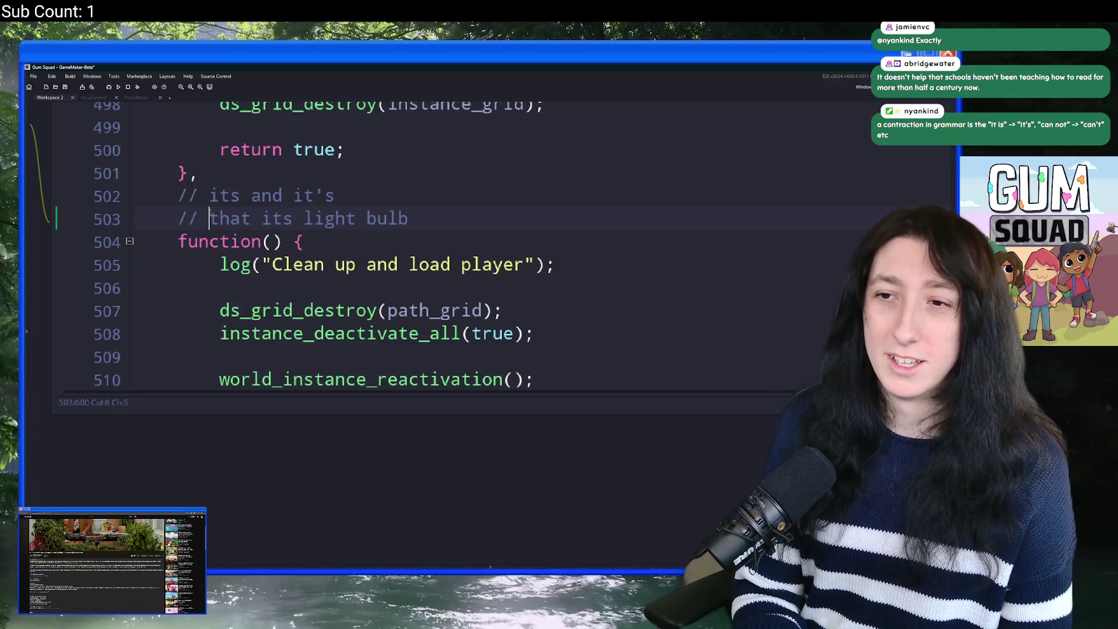
{"action": "type", "text": "a lamp - >"}
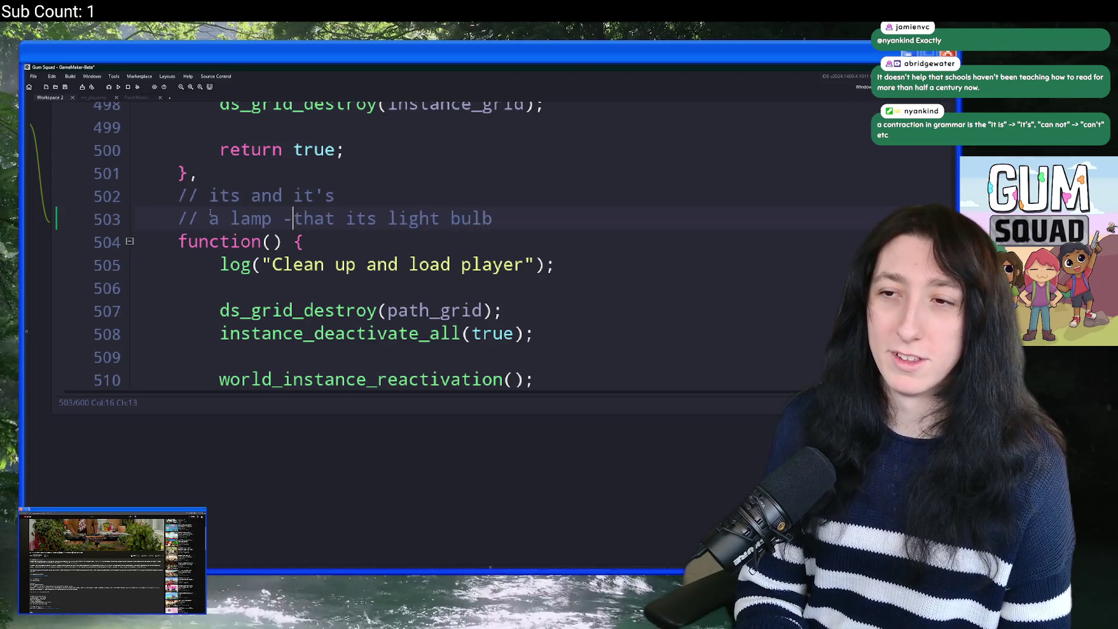
{"action": "key", "text": "Left"}
{"action": "key", "text": "BackSpace"}
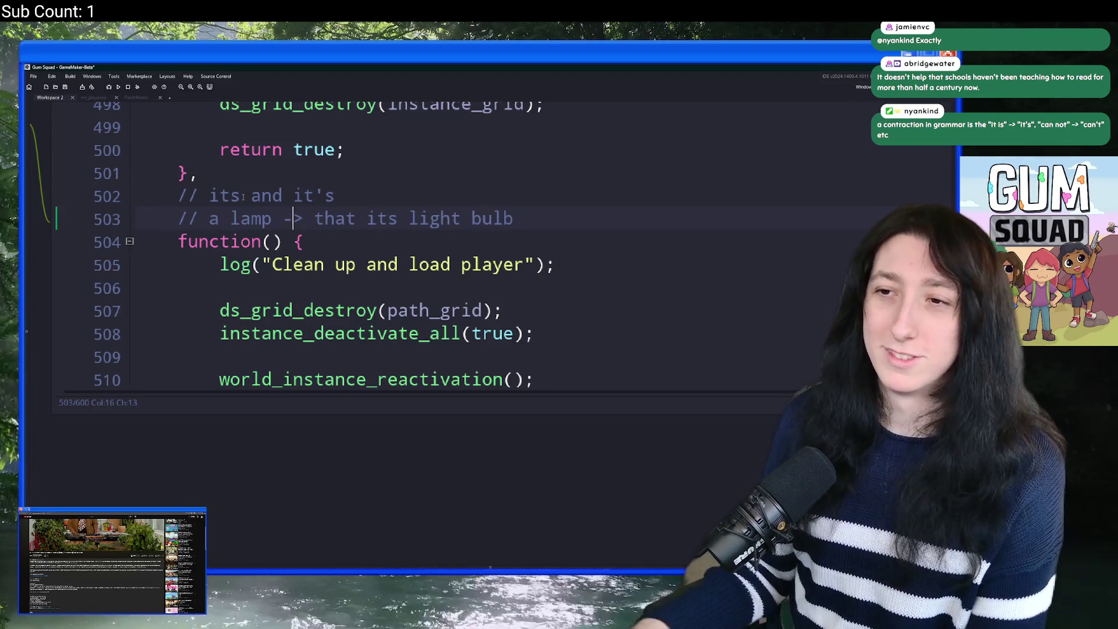
{"action": "key", "text": "Return"}
{"action": "type", "text": "//"}
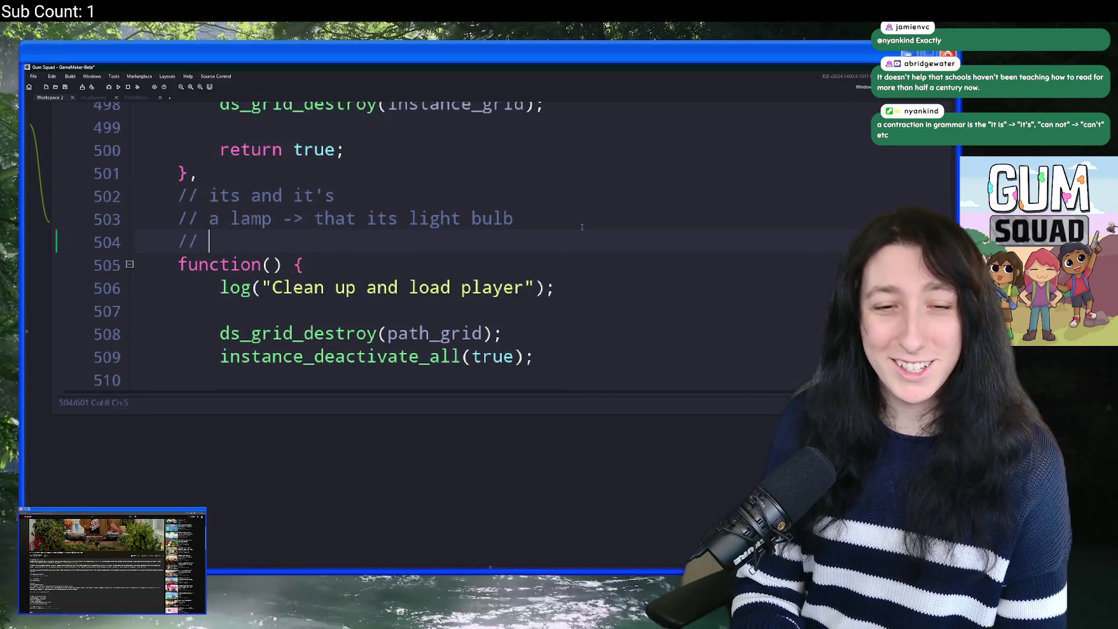
{"action": "mouse_move", "coordinate": [210, 218]}
{"action": "left_mouse_down"}
{"action": "mouse_move", "coordinate": [513, 218]}
{"action": "mouse_move", "coordinate": [234, 237]}
{"action": "mouse_move", "coordinate": [516, 217]}
{"action": "left_mouse_up"}
Step: Select and delete the its/it's grammar comment lines 502–504
{"action": "left_click", "coordinate": [536, 225]}
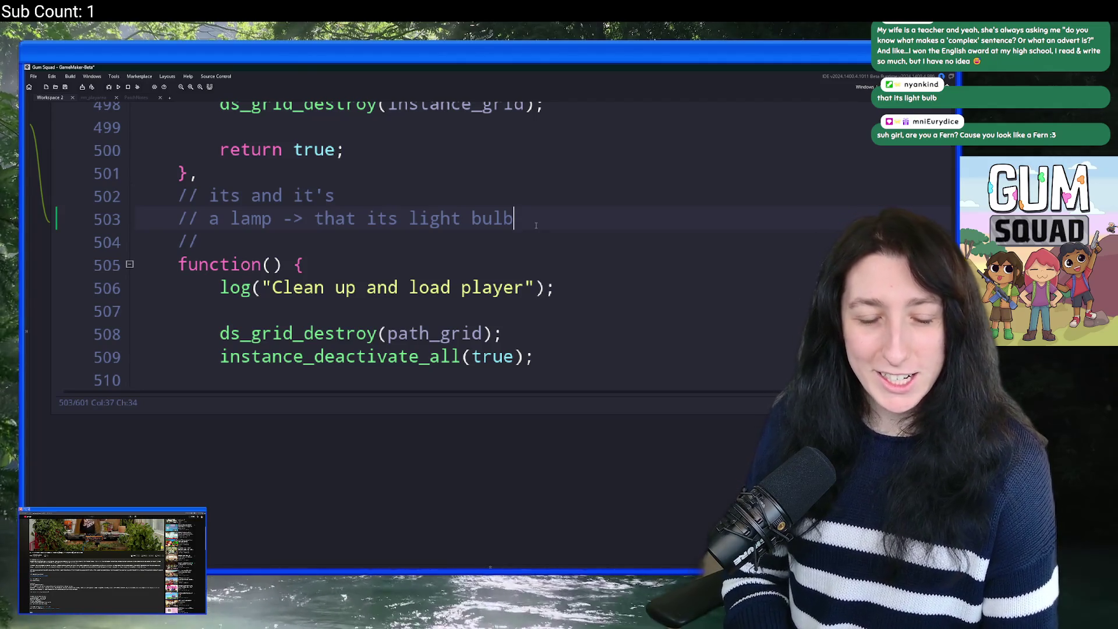
{"action": "mouse_move", "coordinate": [302, 245]}
{"action": "left_mouse_down"}
{"action": "mouse_move", "coordinate": [136, 174]}
{"action": "mouse_move", "coordinate": [136, 196]}
{"action": "left_mouse_up"}
{"action": "key", "text": "Delete"}
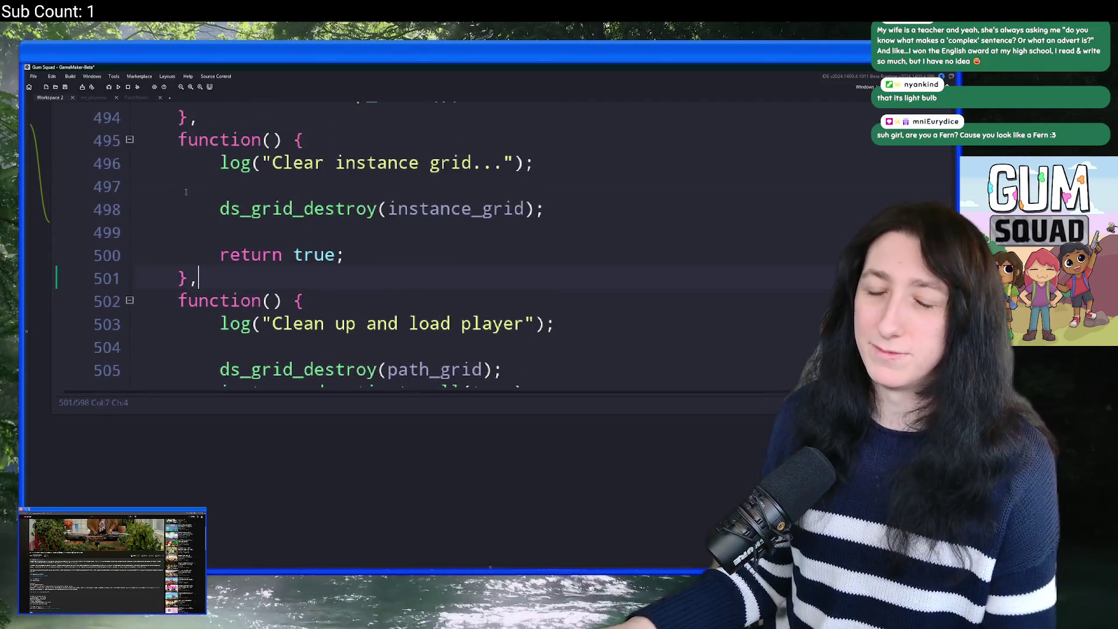
Step: Switch to Aseprite and zoom to view Sprite-0001's diagram over the Gum Squad map
{"action": "scroll", "coordinate": [436, 338], "scroll_direction": "down", "scroll_amount": 3}
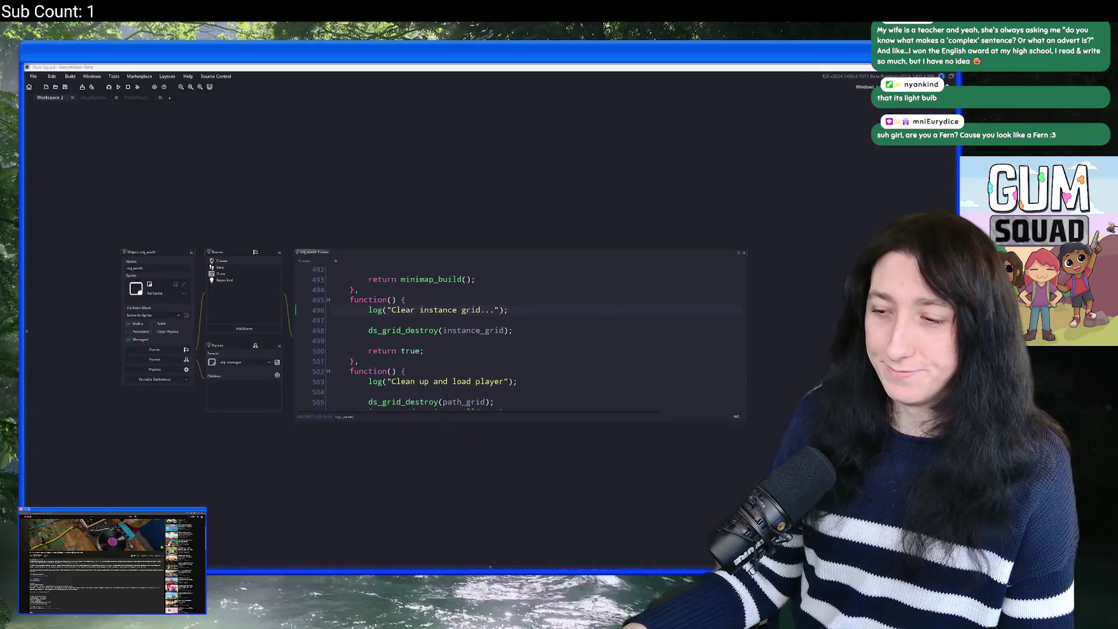
{"action": "key", "text": "alt+Tab"}
{"action": "scroll", "coordinate": [569, 355], "scroll_direction": "up", "scroll_amount": 2}
{"action": "scroll", "coordinate": [569, 355], "scroll_direction": "up", "scroll_amount": 1}
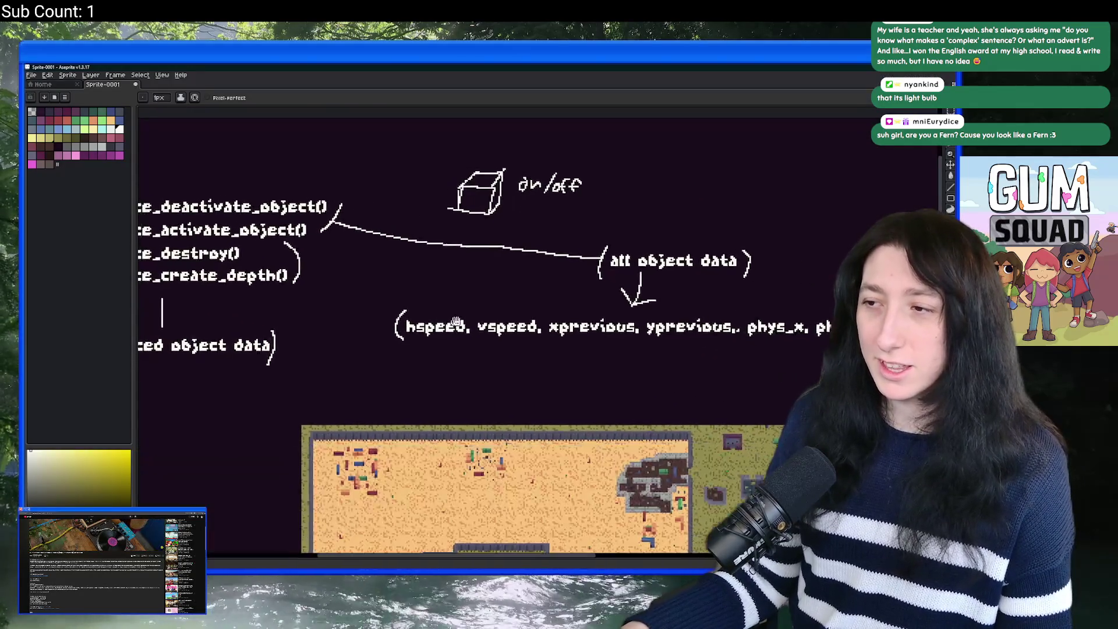
{"action": "scroll", "coordinate": [524, 343], "scroll_direction": "down", "scroll_amount": 2}
{"action": "scroll", "coordinate": [495, 334], "scroll_direction": "up", "scroll_amount": 1}
{"action": "scroll", "coordinate": [495, 334], "scroll_direction": "down", "scroll_amount": 2}
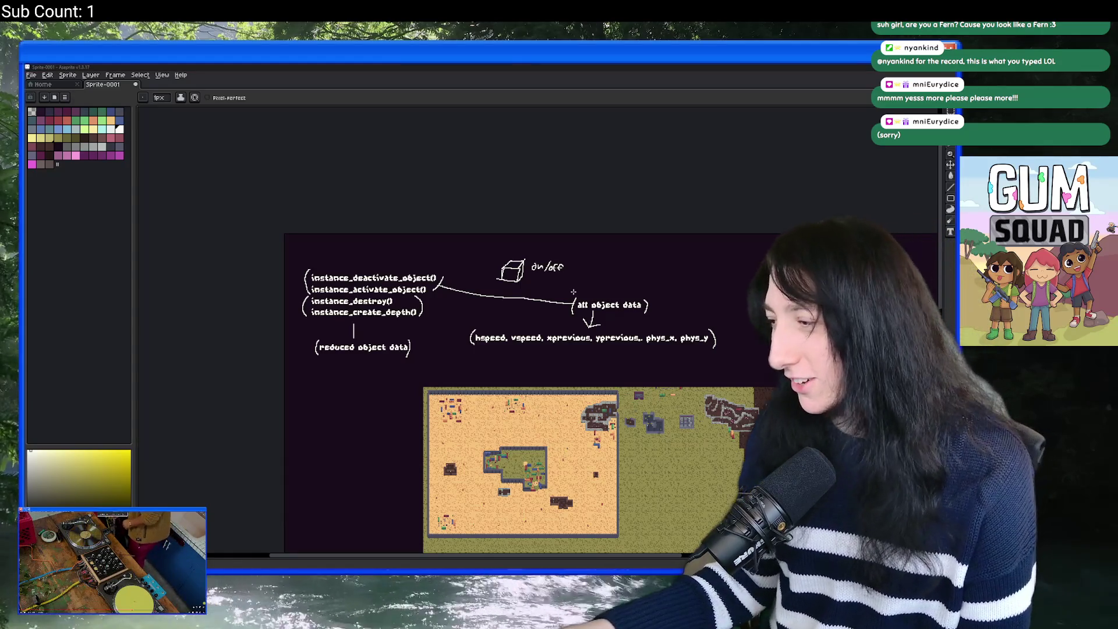
{"action": "mouse_move", "coordinate": [434, 626]}
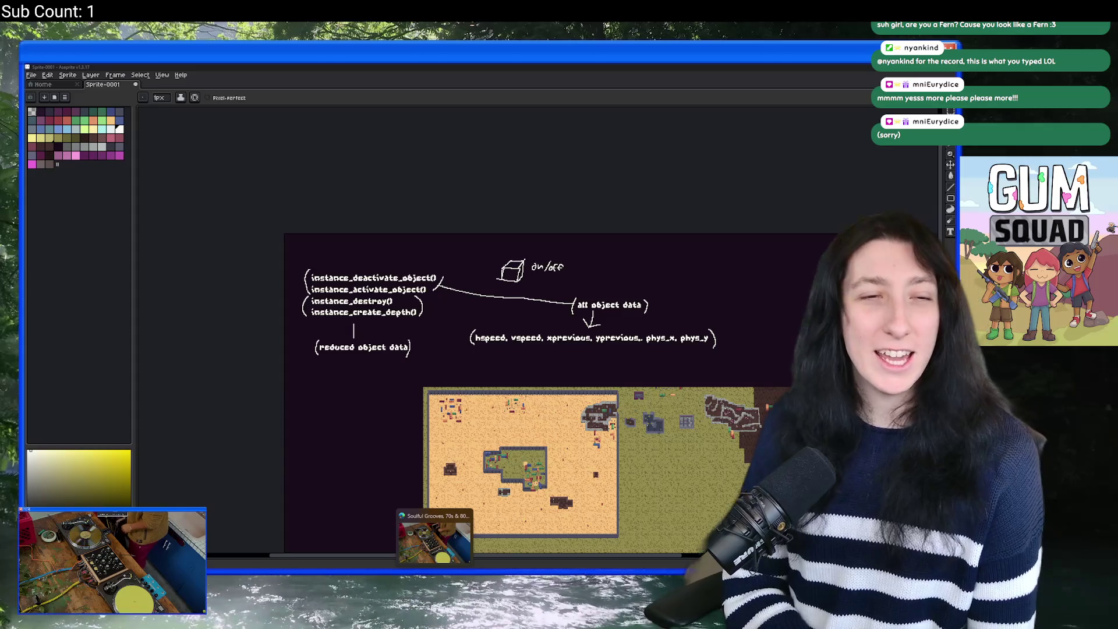
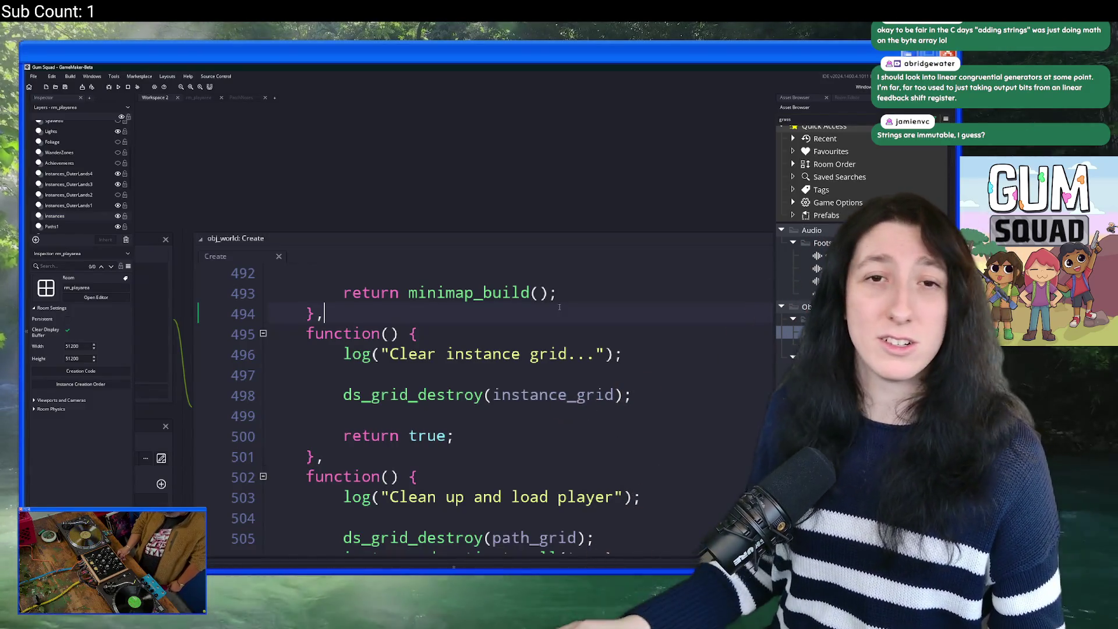
Step: Clear the grass filter from the Asset Browser and expand the Scripts folder
{"action": "scroll", "coordinate": [505, 288], "scroll_direction": "down", "scroll_amount": 5}
{"action": "scroll", "coordinate": [505, 288], "scroll_direction": "down", "scroll_amount": 1}
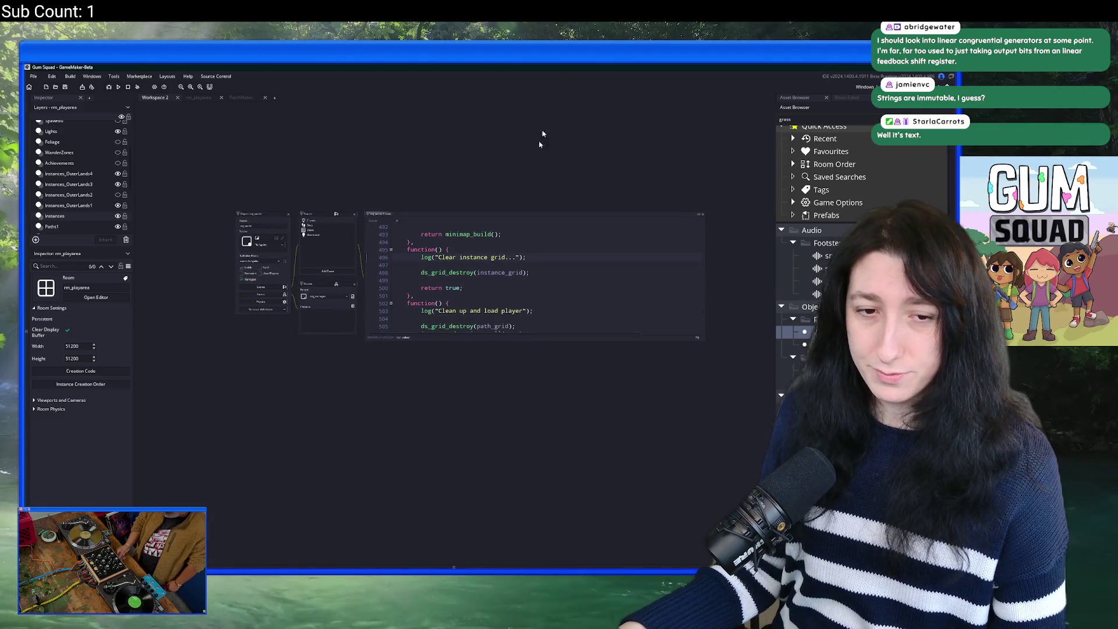
{"action": "left_click_drag", "start_coordinate": [738, 214], "coordinate": [676, 222]}
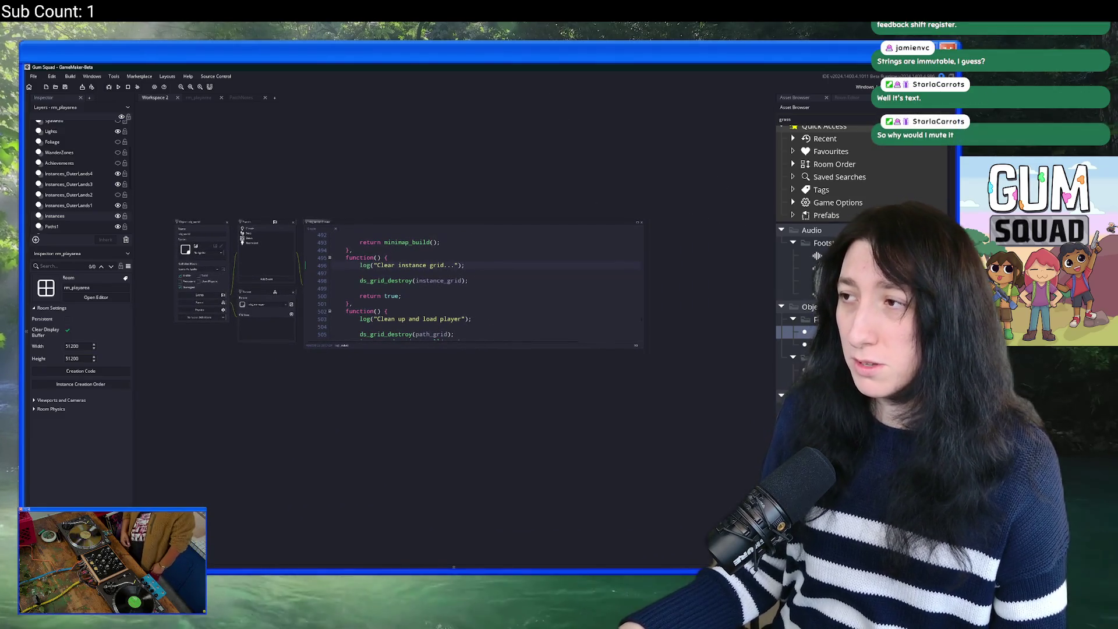
{"action": "left_click", "coordinate": [849, 120]}
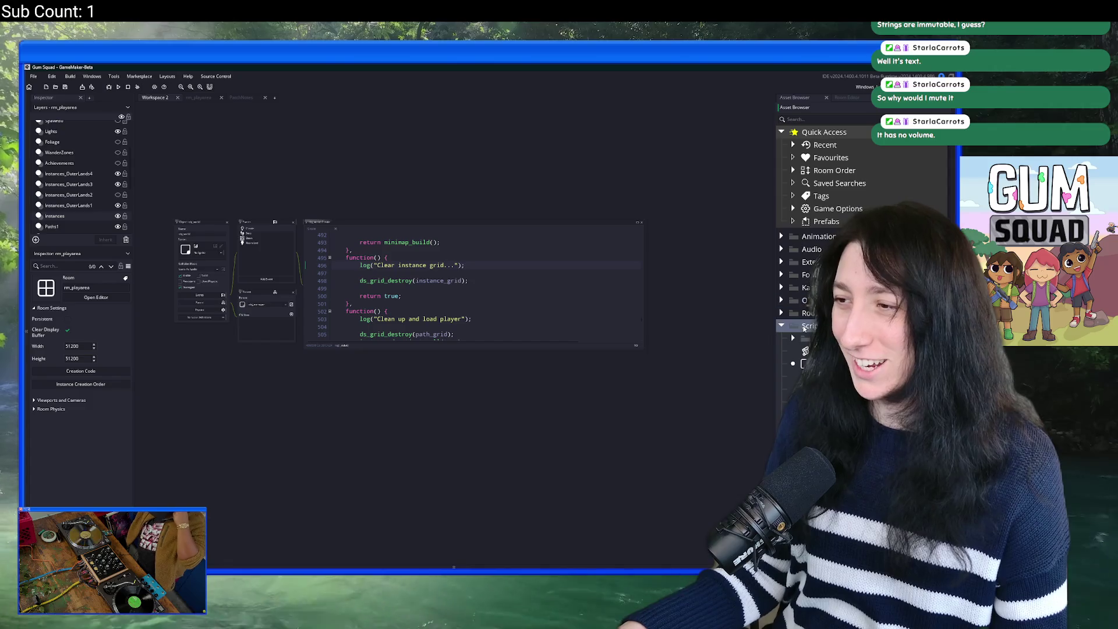
{"action": "double_click", "coordinate": [804, 326]}
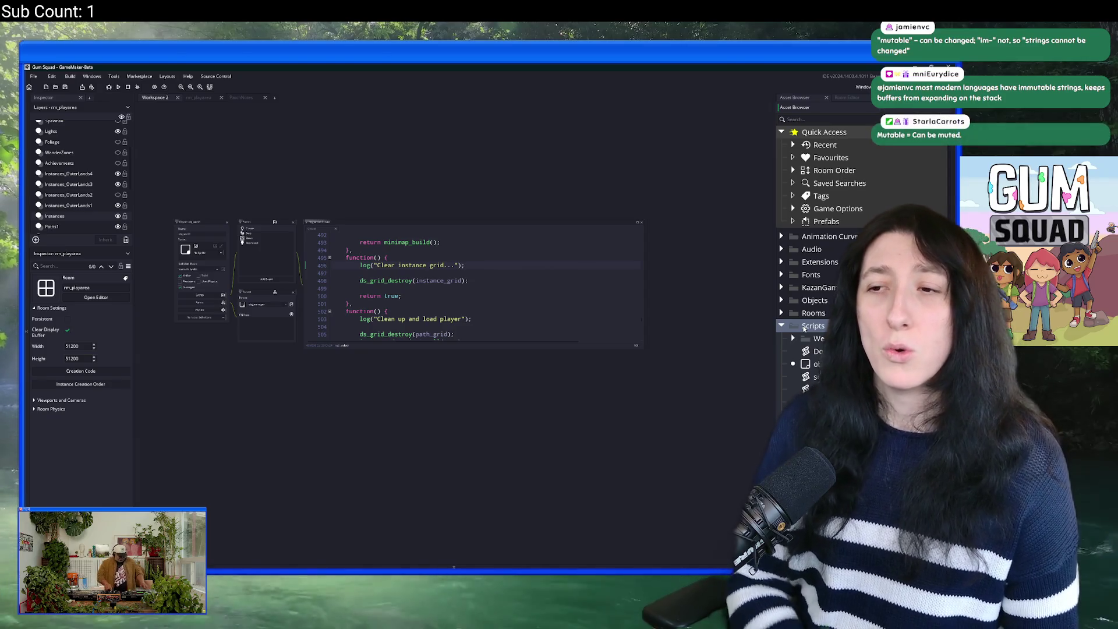
{"action": "scroll", "coordinate": [416, 230], "scroll_direction": "up", "scroll_amount": 5}
{"action": "left_click", "coordinate": [388, 258]}
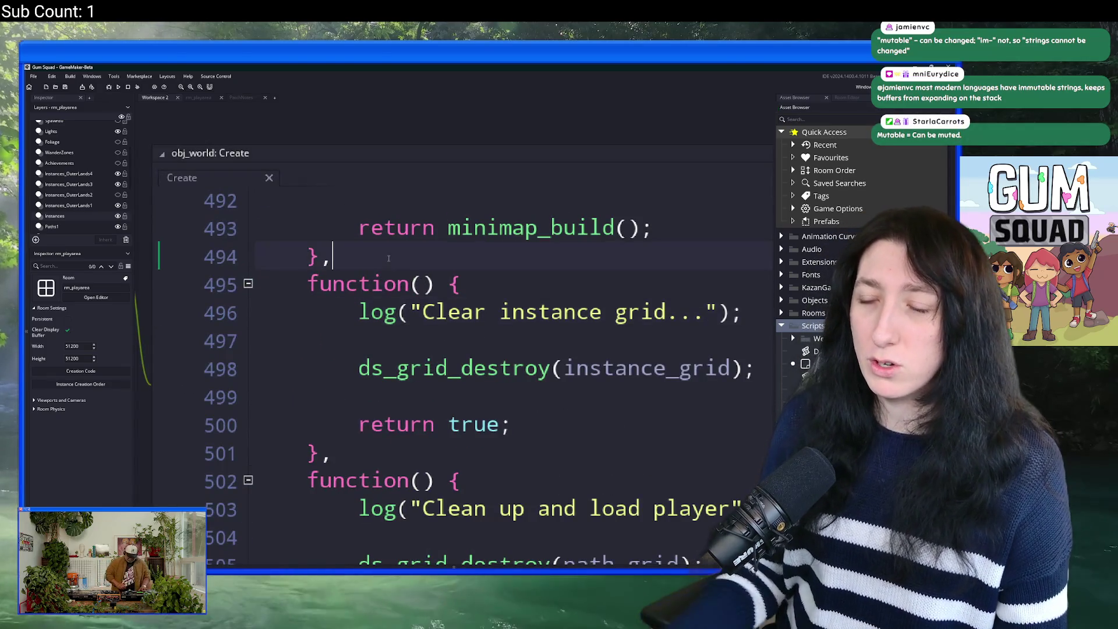
{"action": "type", "text": "v"}
{"action": "key", "text": "Return"}
{"action": "type", "text": "var _a = "}
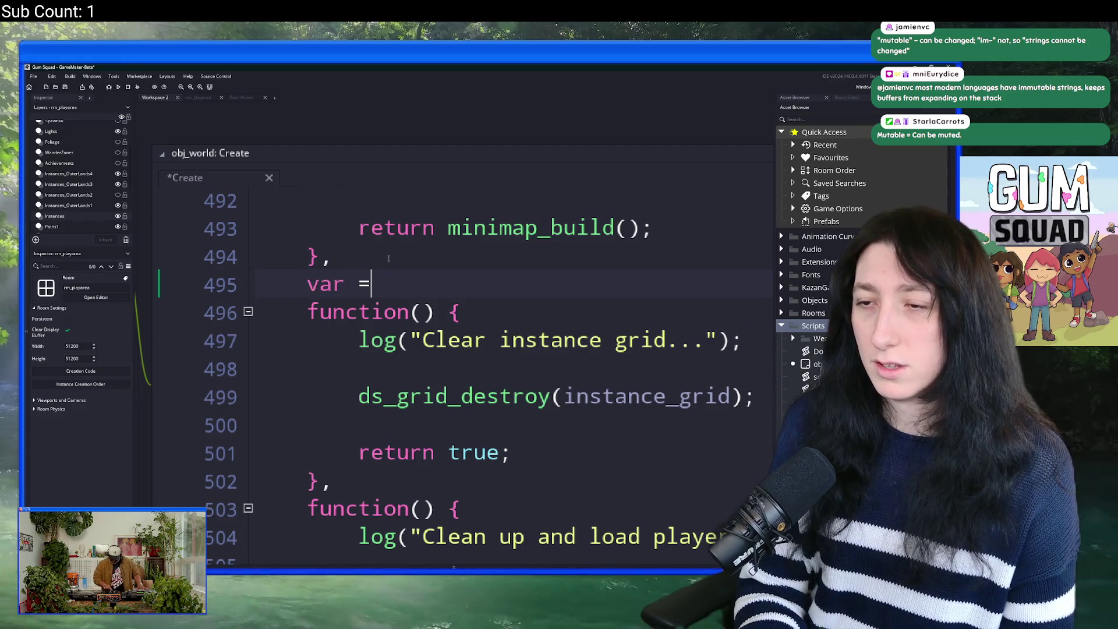
{"action": "type", "text": "\"a\";"}
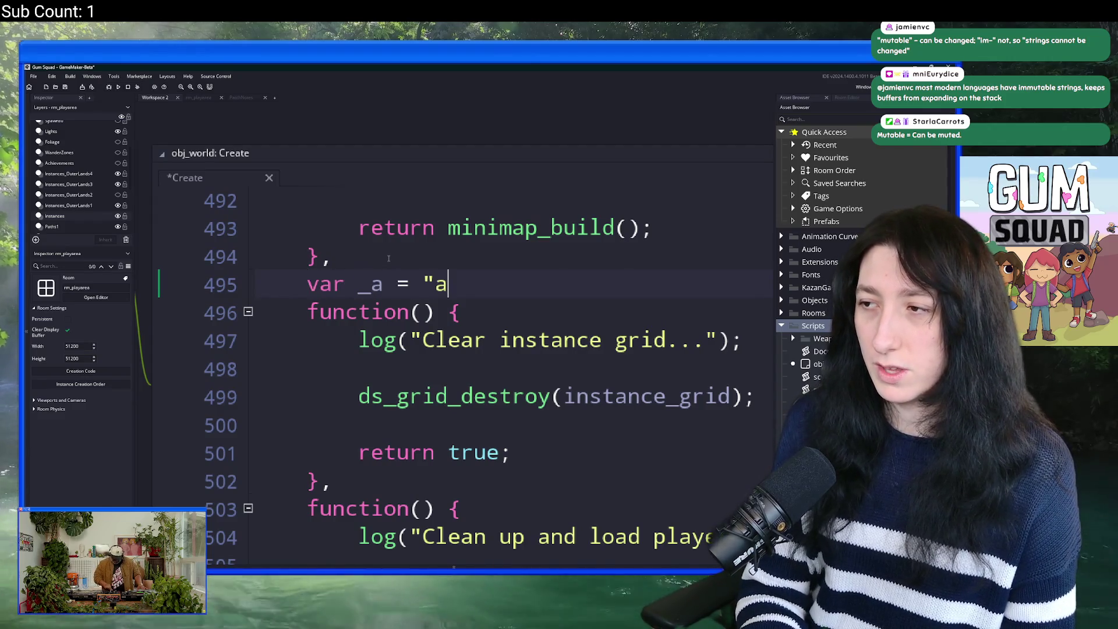
{"action": "key", "text": "Return"}
{"action": "type", "text": "var _b "}
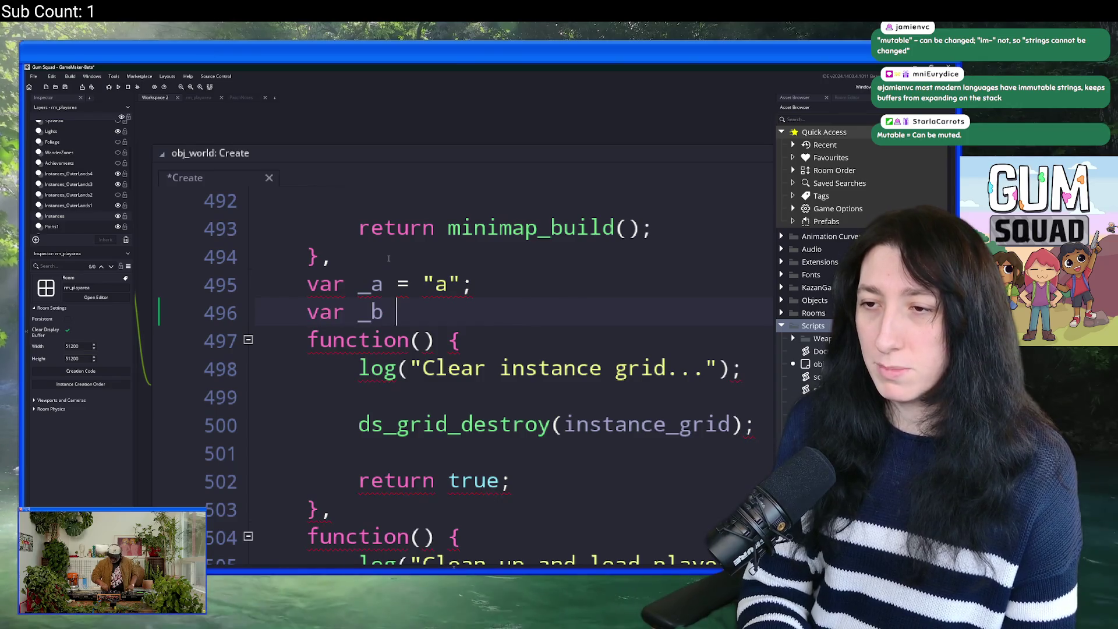
{"action": "type", "text": "= \"b\";"}
{"action": "key", "text": "Return"}
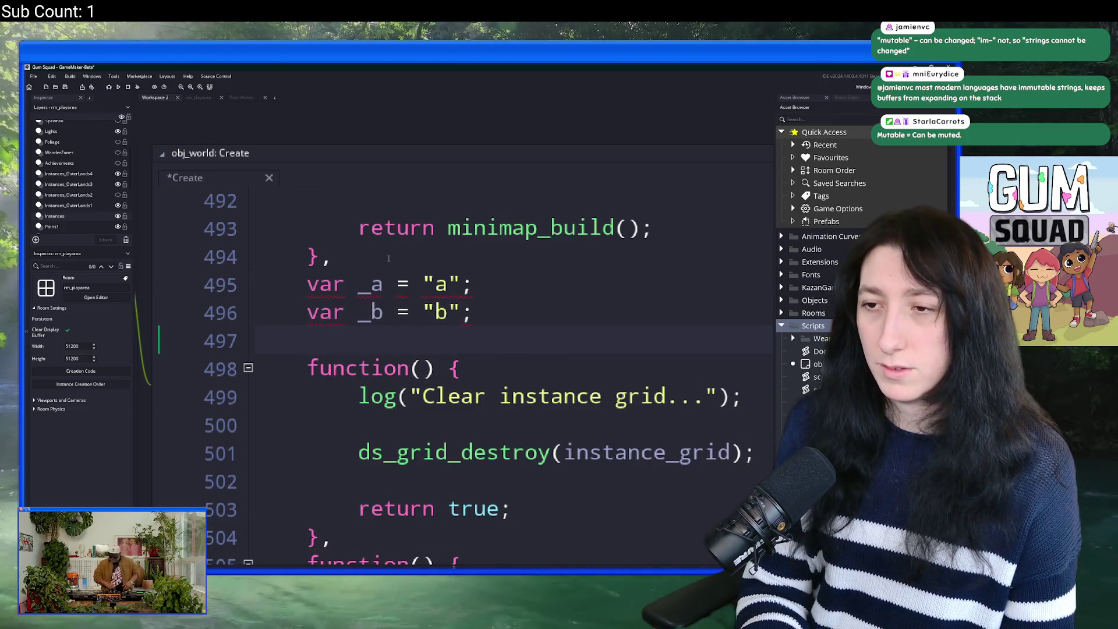
{"action": "type", "text": "var _text = _a + _b;"}
{"action": "key", "text": "Return"}
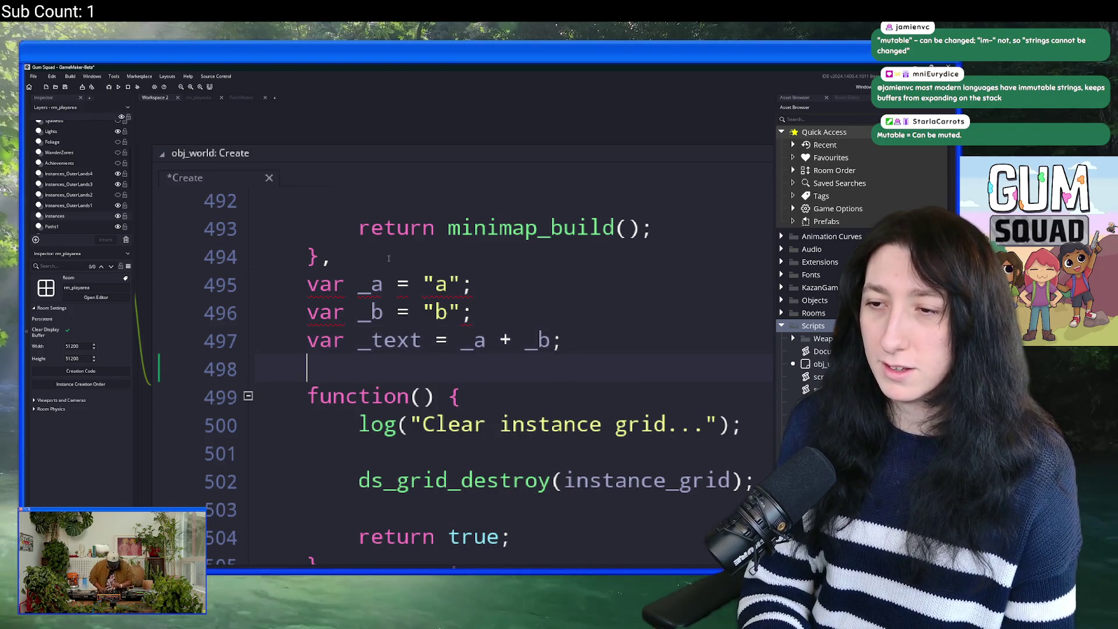
{"action": "type", "text": "_text"}
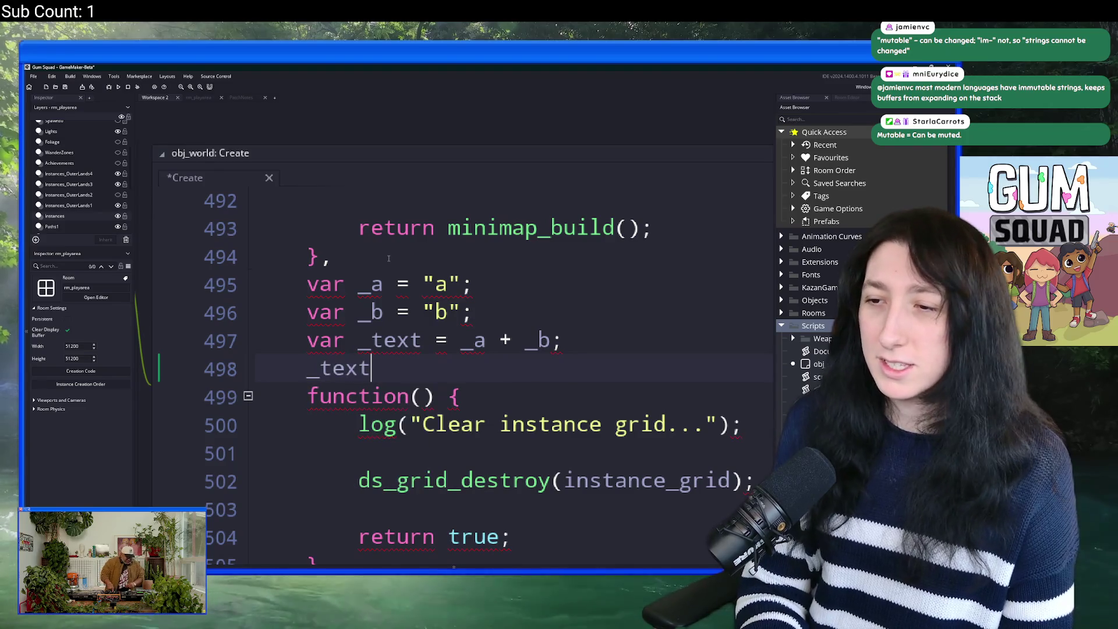
{"action": "type", "text": " \" this"}
{"action": "key", "text": "BackSpace"}
{"action": "key", "text": "BackSpace"}
{"action": "key", "text": "BackSpace"}
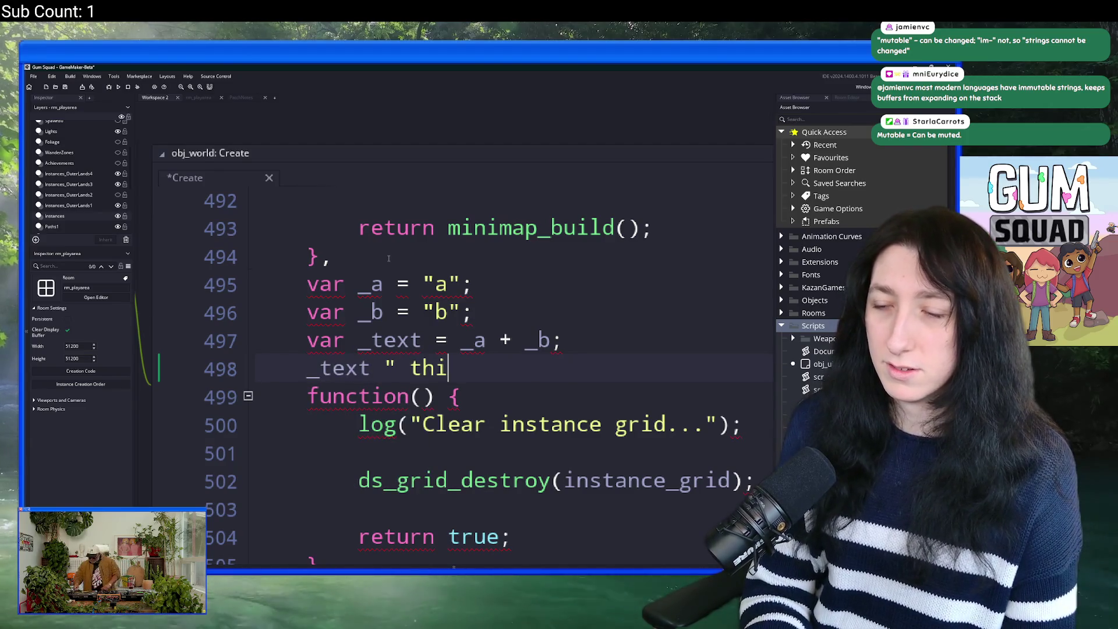
{"action": "type", "text": ";"}
{"action": "key", "text": "Return"}
{"action": "type", "text": "_"}
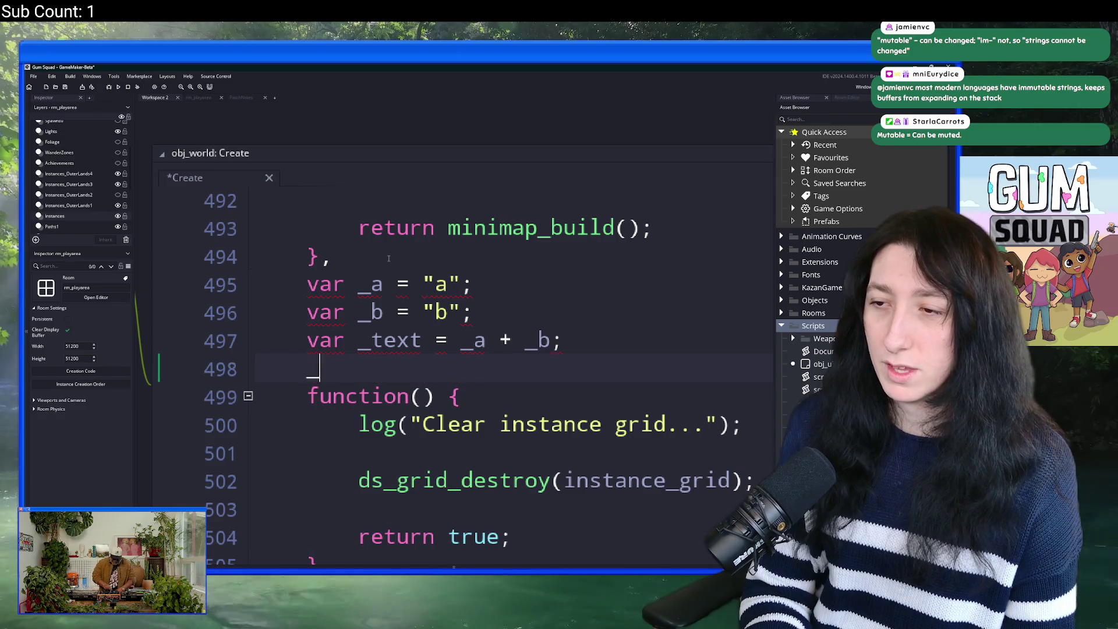
{"action": "type", "text": "a += _b;"}
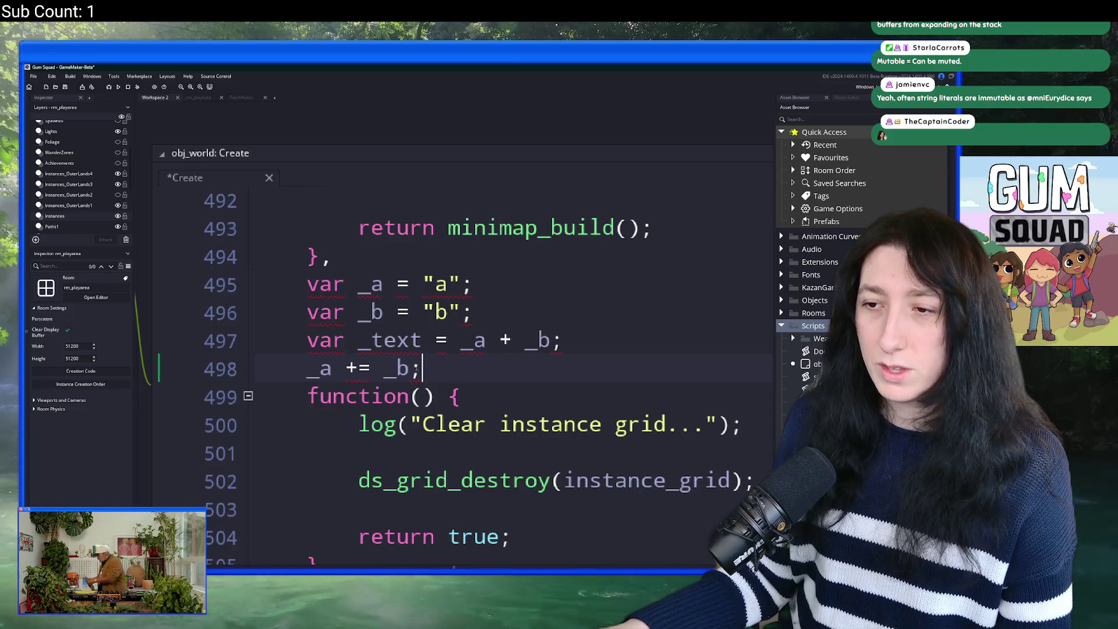
{"action": "key", "text": "shift+Left"}
{"action": "key", "text": "shift+Left"}
{"action": "key", "text": "shift+Left"}
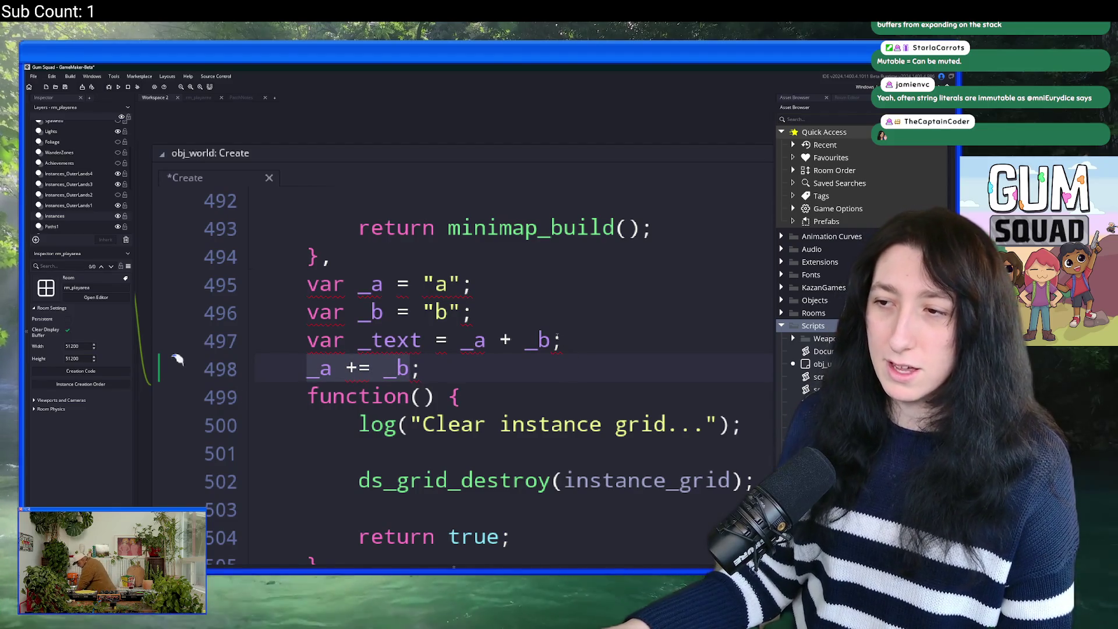
{"action": "left_click", "coordinate": [493, 338]}
{"action": "key", "text": "ctrl+Left"}
{"action": "key", "text": "ctrl+Left"}
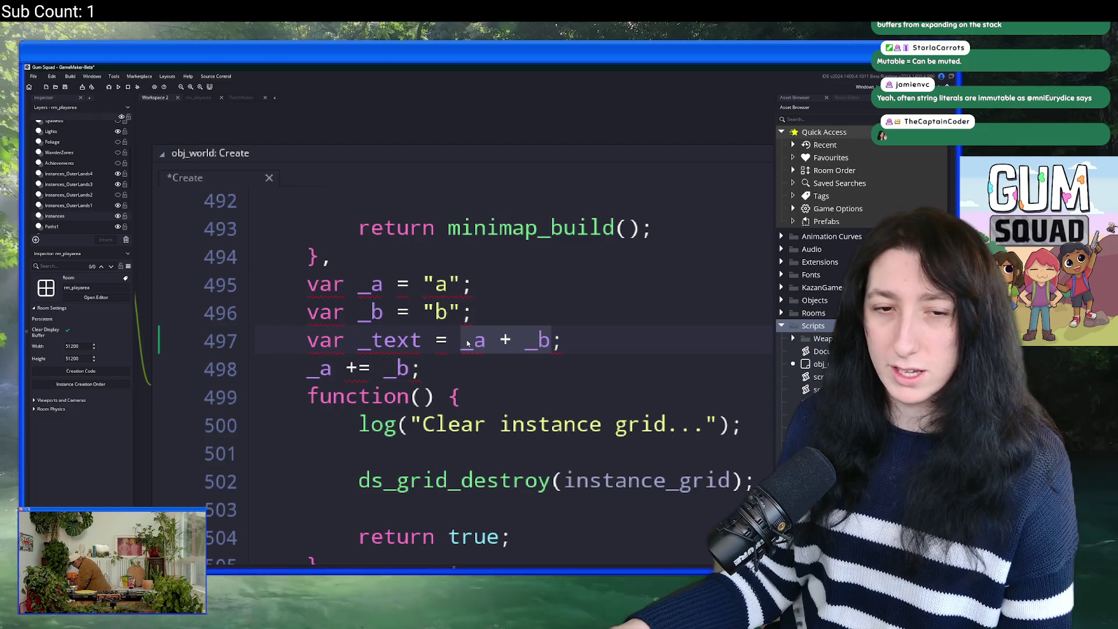
{"action": "left_click_drag", "start_coordinate": [486, 366], "coordinate": [255, 297]}
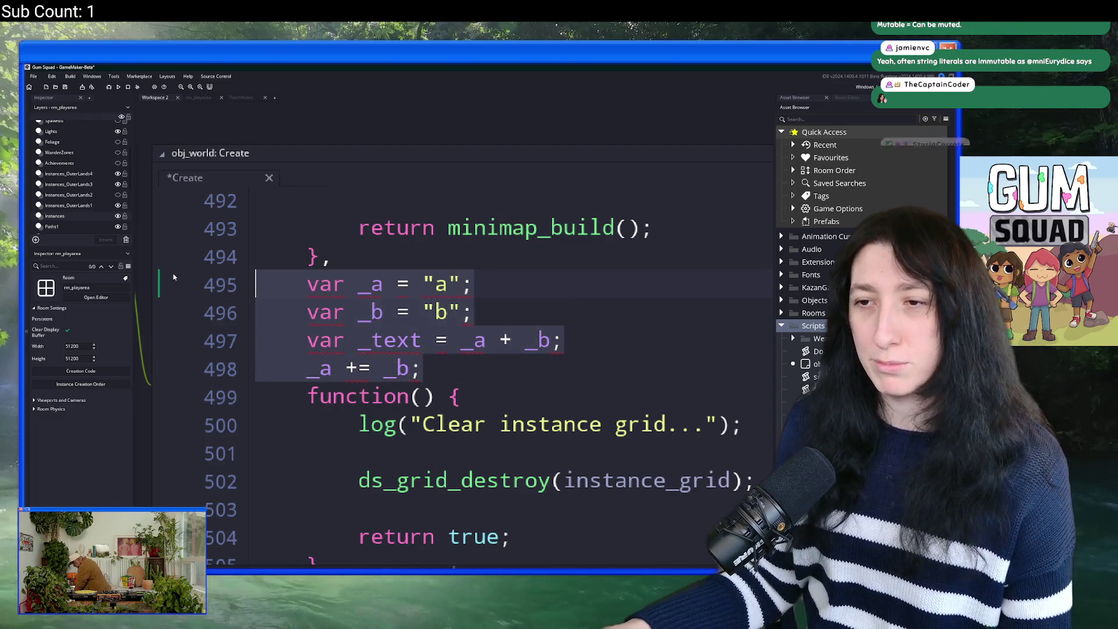
{"action": "key", "text": "BackSpace"}
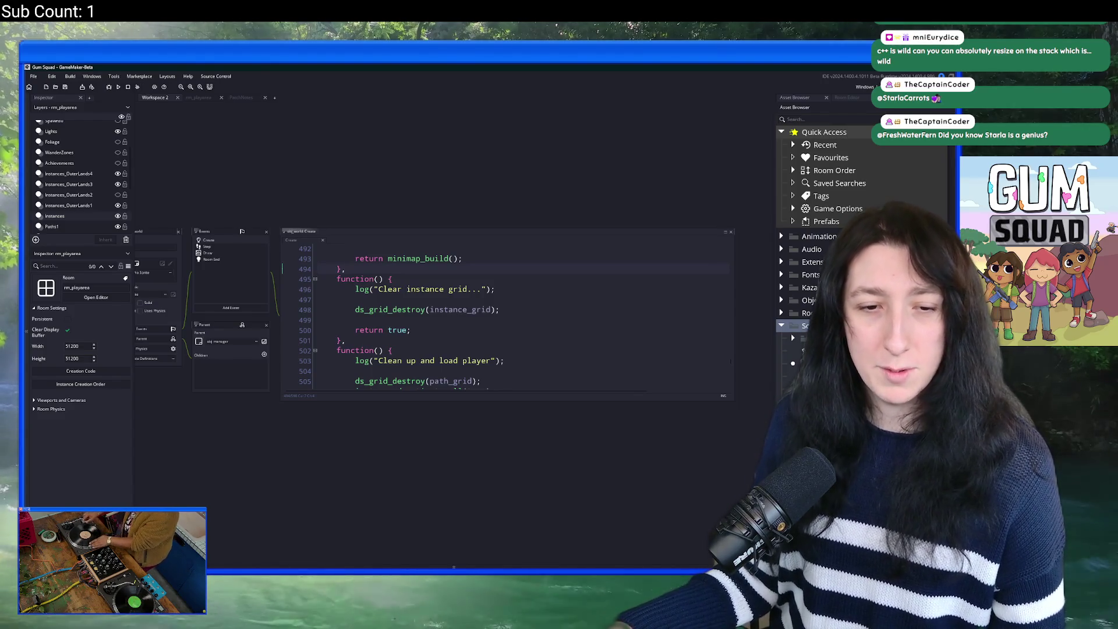
Step: Cancel an asset search for 'scr' and switch to the rm_playarea room editor
{"action": "left_click", "coordinate": [641, 287]}
{"action": "key", "text": "ctrl+t"}
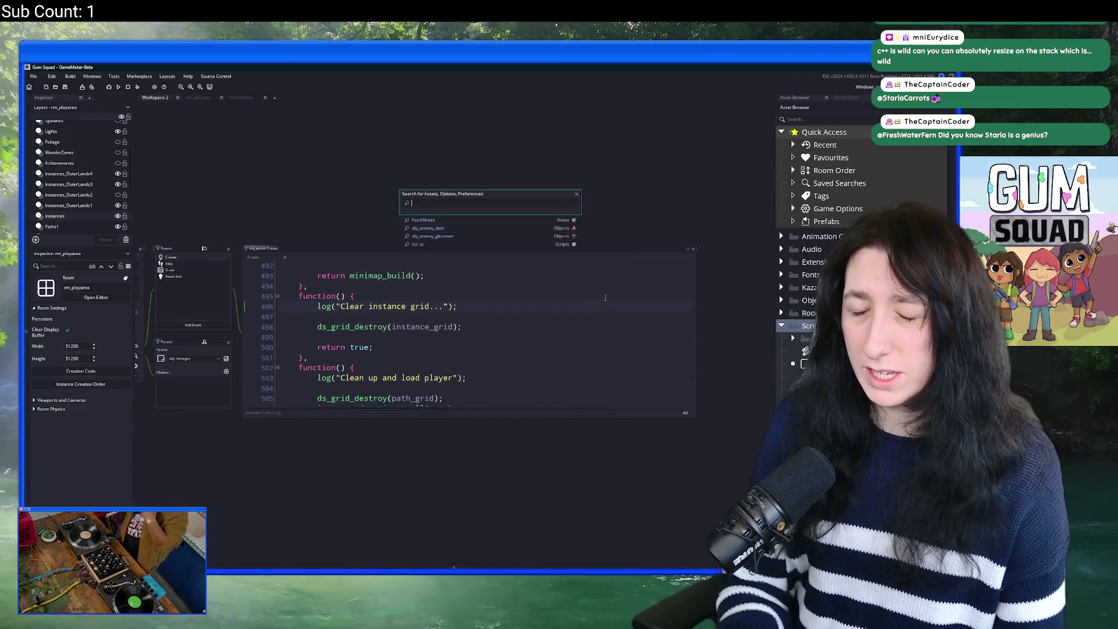
{"action": "type", "text": "scr"}
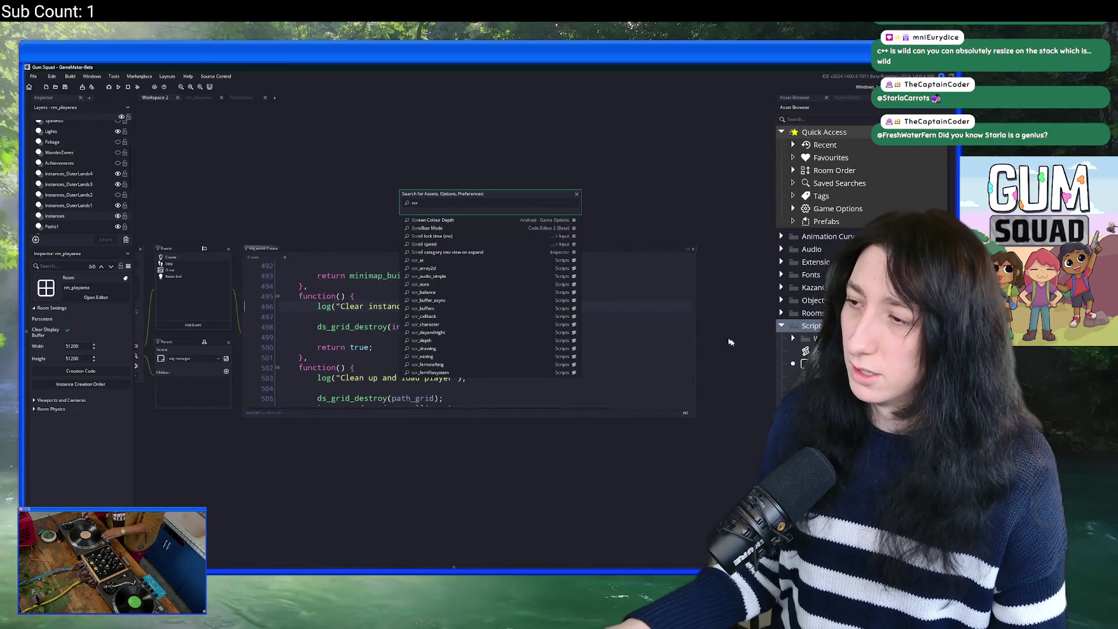
{"action": "key", "text": "Escape"}
{"action": "scroll", "coordinate": [200, 108], "scroll_direction": "down", "scroll_amount": 3}
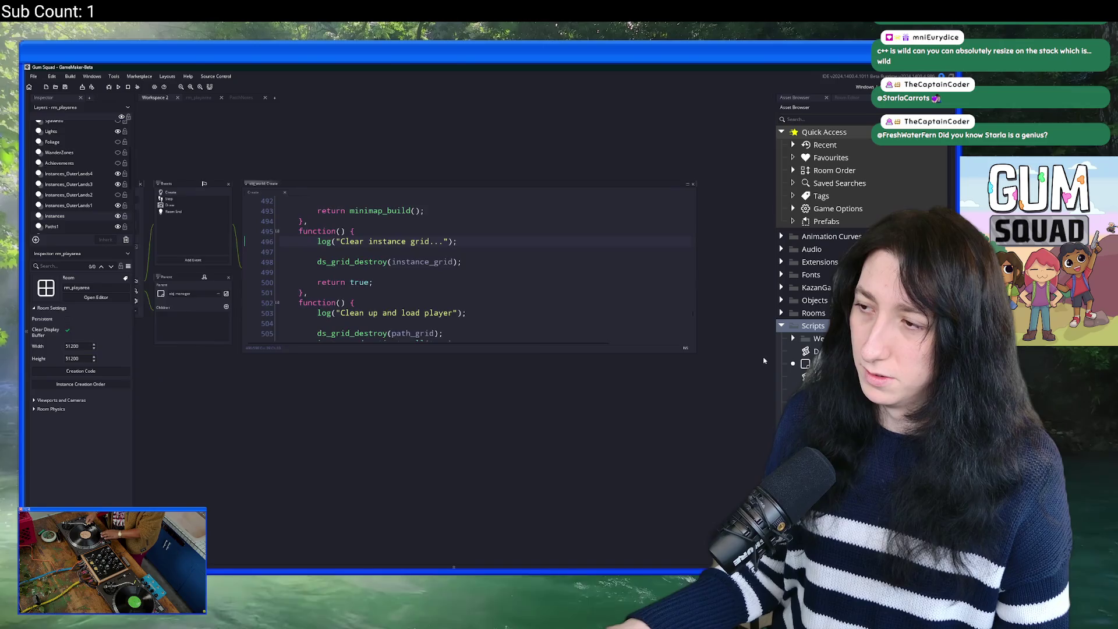
{"action": "left_click", "coordinate": [198, 97]}
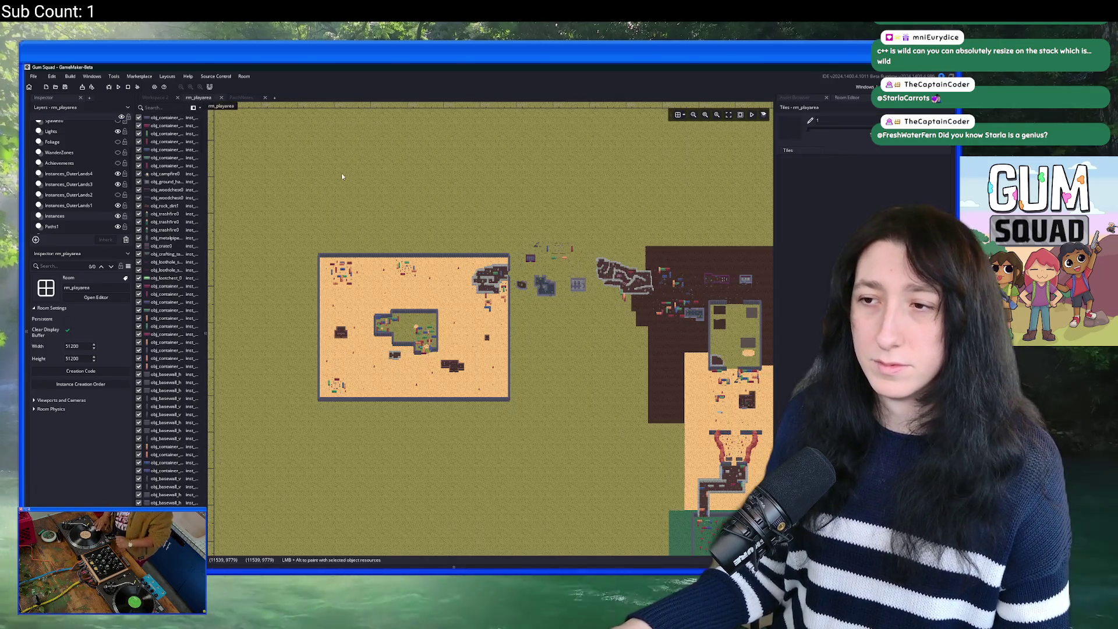
{"action": "left_click_drag", "start_coordinate": [608, 381], "coordinate": [429, 201]}
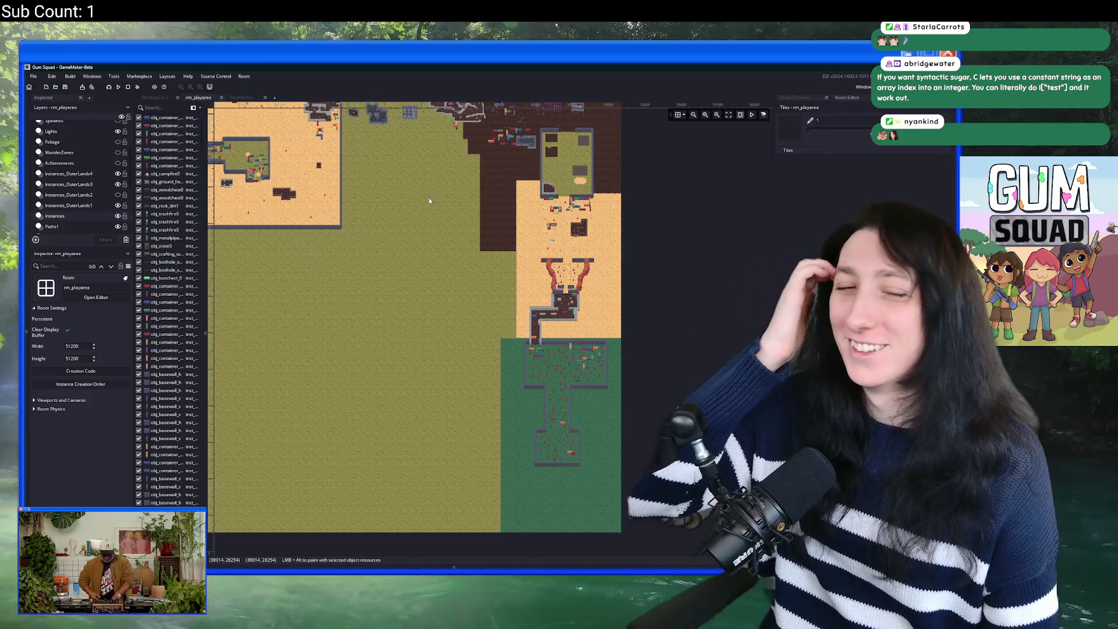
{"action": "scroll", "coordinate": [448, 242], "scroll_direction": "up", "scroll_amount": 2}
{"action": "scroll", "coordinate": [449, 242], "scroll_direction": "up", "scroll_amount": 1}
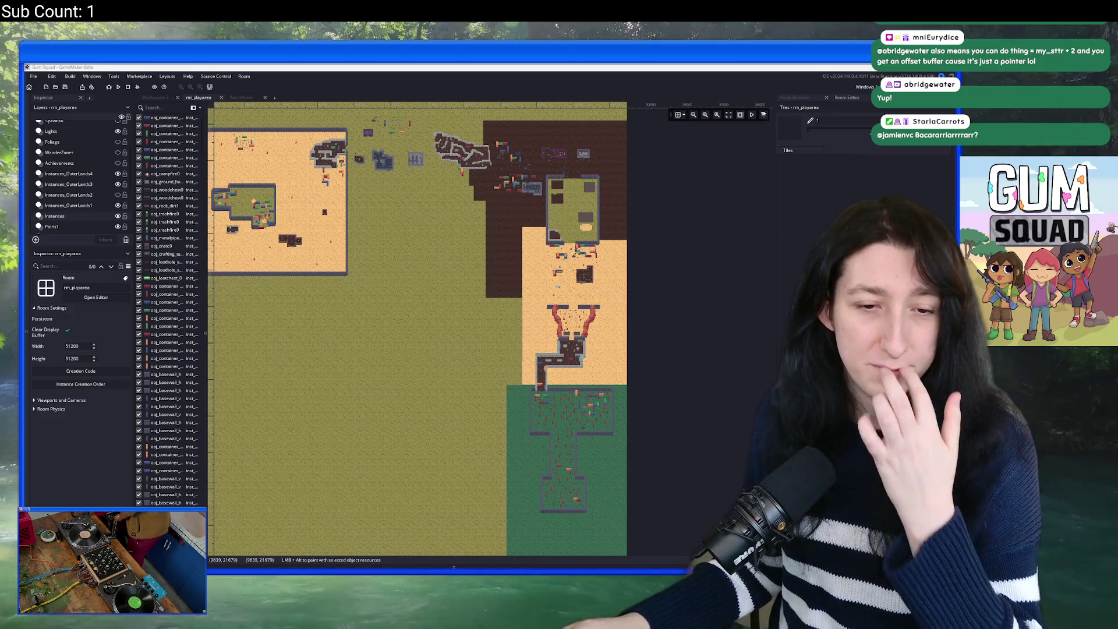
{"action": "mouse_move", "coordinate": [422, 466]}
{"action": "left_mouse_down"}
{"action": "mouse_move", "coordinate": [442, 500]}
{"action": "mouse_move", "coordinate": [542, 565]}
{"action": "left_mouse_up"}
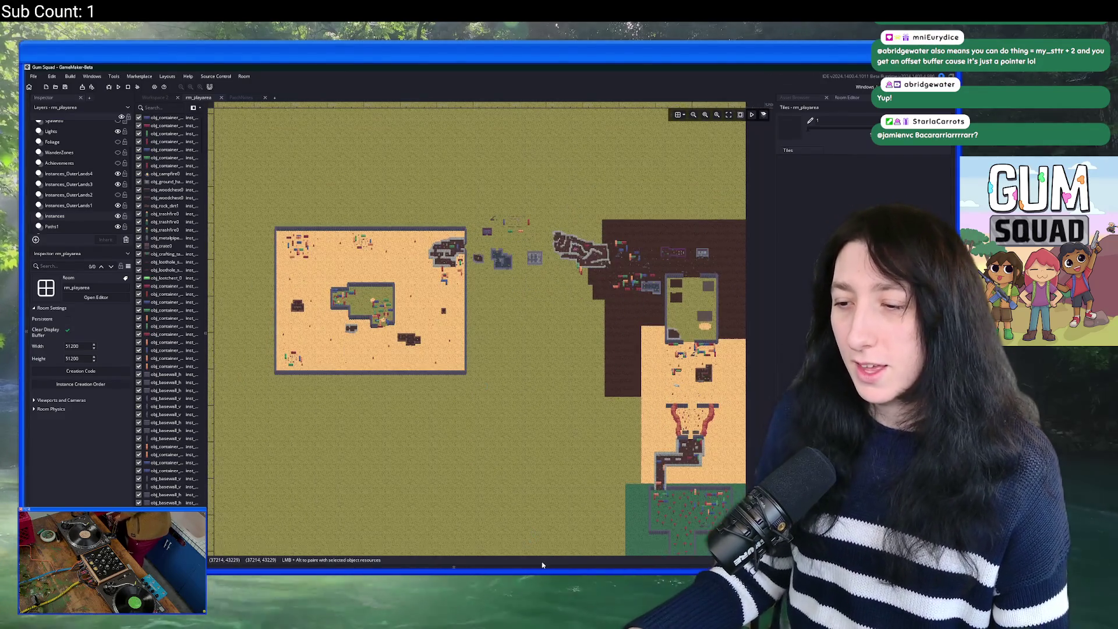
{"action": "key", "text": "alt+Tab"}
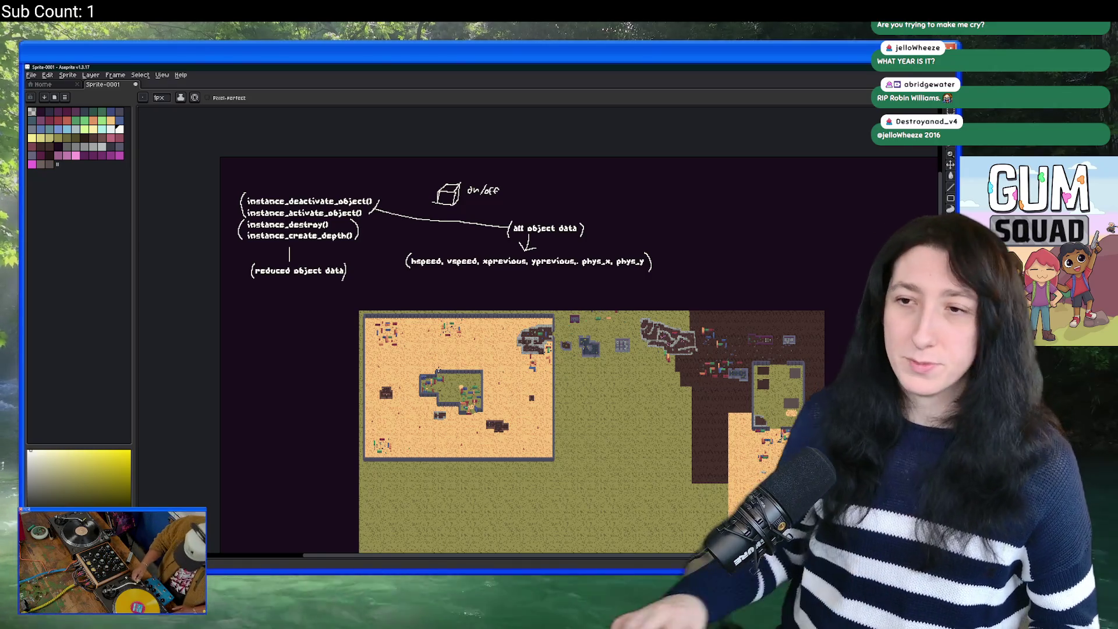
Step: Draw white chunk boundary lines over the map's sand area in Aseprite
{"action": "scroll", "coordinate": [322, 326], "scroll_direction": "up", "scroll_amount": 3}
{"action": "mouse_move", "coordinate": [236, 243]}
{"action": "left_mouse_down"}
{"action": "mouse_move", "coordinate": [203, 286]}
{"action": "mouse_move", "coordinate": [332, 326]}
{"action": "mouse_move", "coordinate": [319, 187]}
{"action": "mouse_move", "coordinate": [451, 338]}
{"action": "mouse_move", "coordinate": [499, 206]}
{"action": "left_mouse_up"}
{"action": "mouse_move", "coordinate": [335, 322]}
{"action": "left_mouse_down"}
{"action": "mouse_move", "coordinate": [325, 317]}
{"action": "mouse_move", "coordinate": [401, 287]}
{"action": "mouse_move", "coordinate": [401, 375]}
{"action": "mouse_move", "coordinate": [240, 396]}
{"action": "left_mouse_up"}
{"action": "mouse_move", "coordinate": [403, 402]}
{"action": "left_mouse_down"}
{"action": "mouse_move", "coordinate": [337, 401]}
{"action": "mouse_move", "coordinate": [482, 402]}
{"action": "mouse_move", "coordinate": [489, 372]}
{"action": "mouse_move", "coordinate": [473, 300]}
{"action": "mouse_move", "coordinate": [406, 314]}
{"action": "mouse_move", "coordinate": [558, 311]}
{"action": "mouse_move", "coordinate": [564, 212]}
{"action": "left_mouse_up"}
{"action": "mouse_move", "coordinate": [561, 310]}
{"action": "left_mouse_down"}
{"action": "mouse_move", "coordinate": [562, 407]}
{"action": "mouse_move", "coordinate": [422, 408]}
{"action": "left_mouse_up"}
{"action": "scroll", "coordinate": [404, 413], "scroll_direction": "down", "scroll_amount": 1}
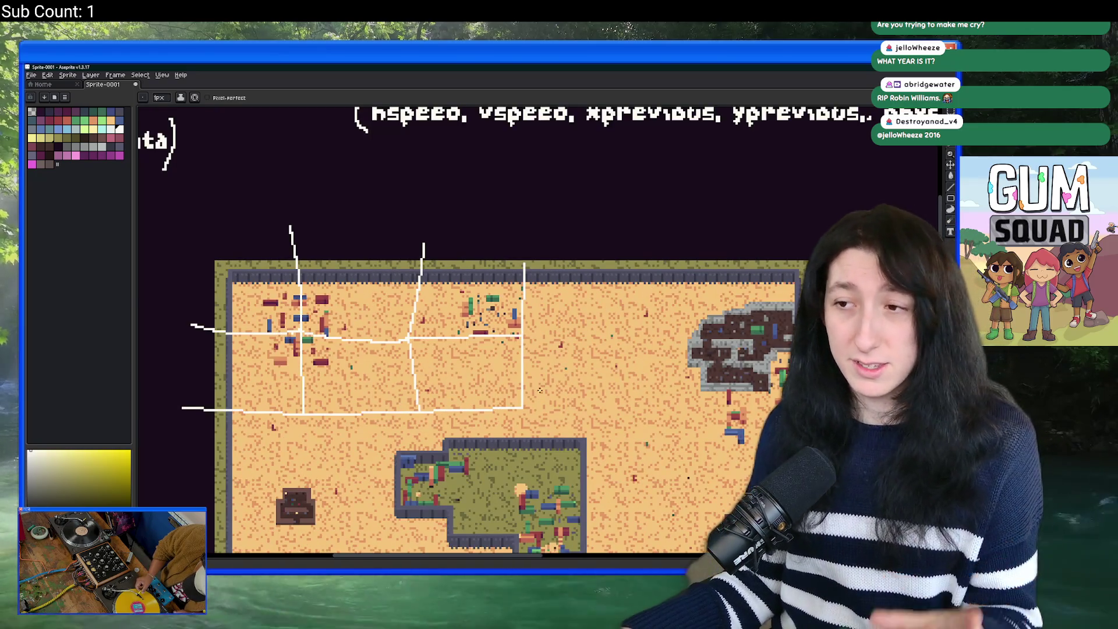
{"action": "scroll", "coordinate": [417, 338], "scroll_direction": "up", "scroll_amount": 3}
{"action": "mouse_move", "coordinate": [424, 358]}
{"action": "left_mouse_down"}
{"action": "mouse_move", "coordinate": [571, 353]}
{"action": "mouse_move", "coordinate": [576, 214]}
{"action": "left_mouse_up"}
{"action": "scroll", "coordinate": [574, 224], "scroll_direction": "down", "scroll_amount": 1}
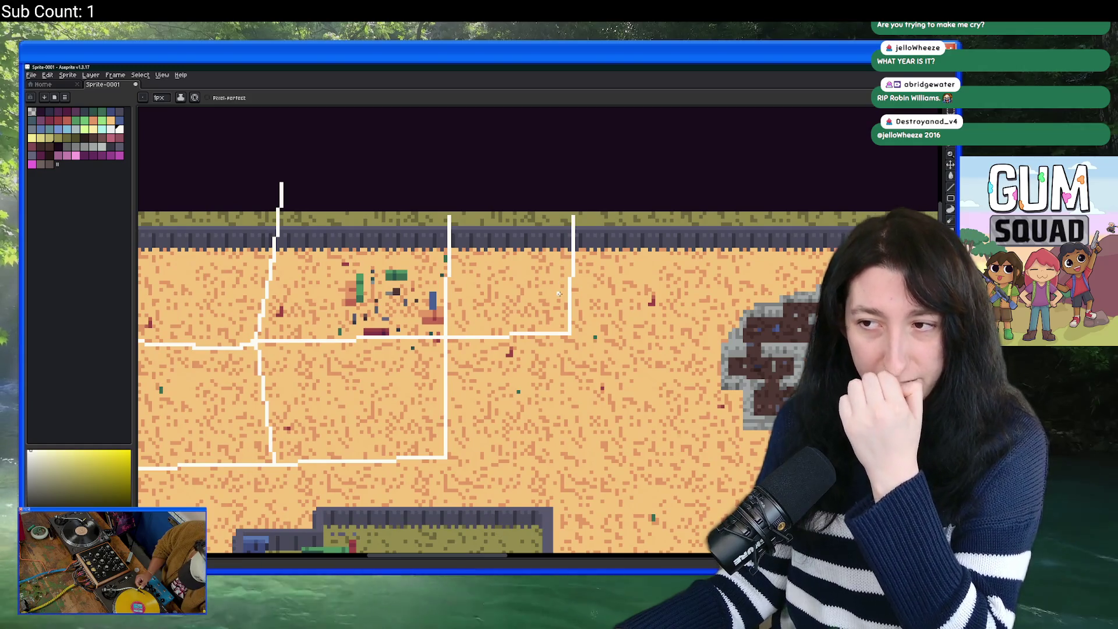
{"action": "mouse_move", "coordinate": [573, 333]}
{"action": "left_mouse_down"}
{"action": "mouse_move", "coordinate": [574, 458]}
{"action": "mouse_move", "coordinate": [479, 458]}
{"action": "left_mouse_up"}
{"action": "scroll", "coordinate": [449, 457], "scroll_direction": "down", "scroll_amount": 4}
{"action": "scroll", "coordinate": [448, 456], "scroll_direction": "up", "scroll_amount": 3}
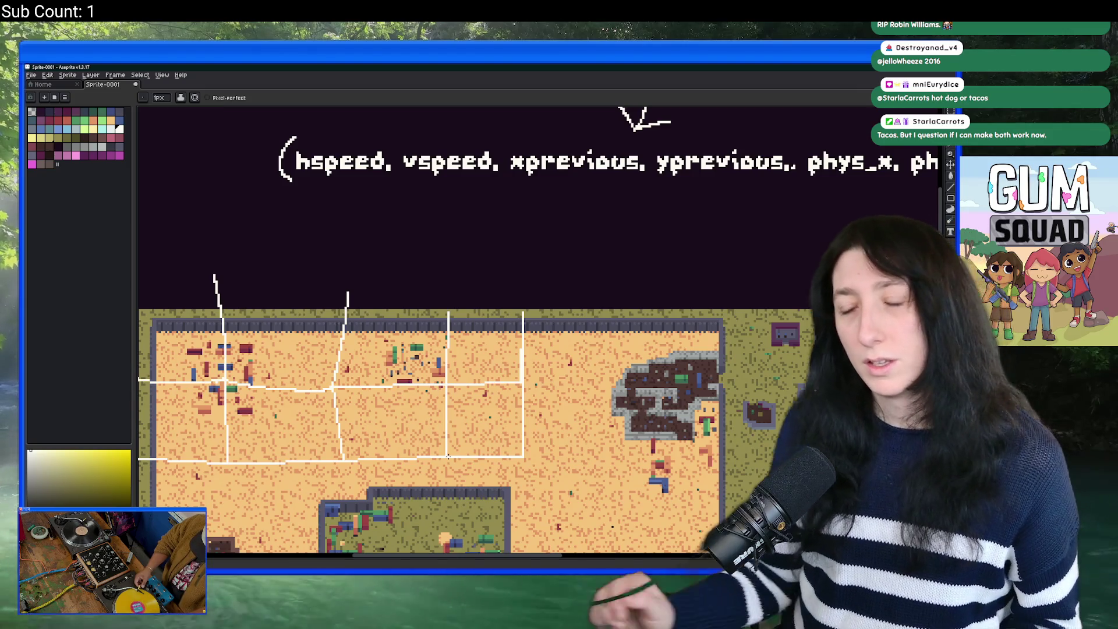
Step: Bring the lower part of the map into view, then return to GameMaker
{"action": "left_click_drag", "start_coordinate": [557, 478], "coordinate": [578, 390]}
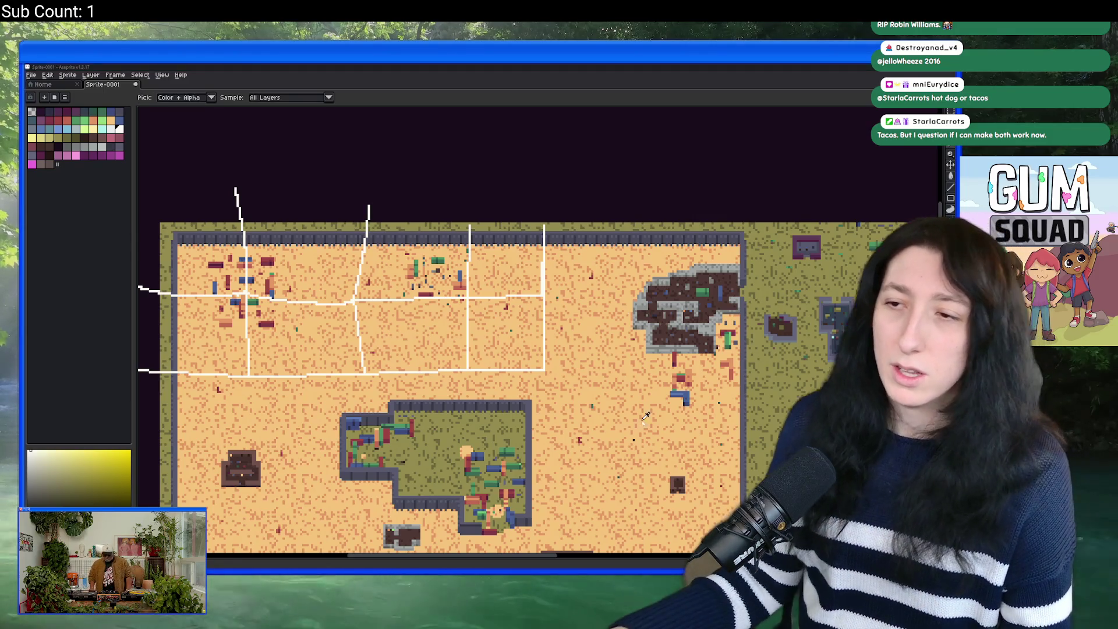
{"action": "key", "text": "alt+Tab"}
{"action": "scroll", "coordinate": [107, 161], "scroll_direction": "down", "scroll_amount": 2}
{"action": "scroll", "coordinate": [107, 162], "scroll_direction": "down", "scroll_amount": 2}
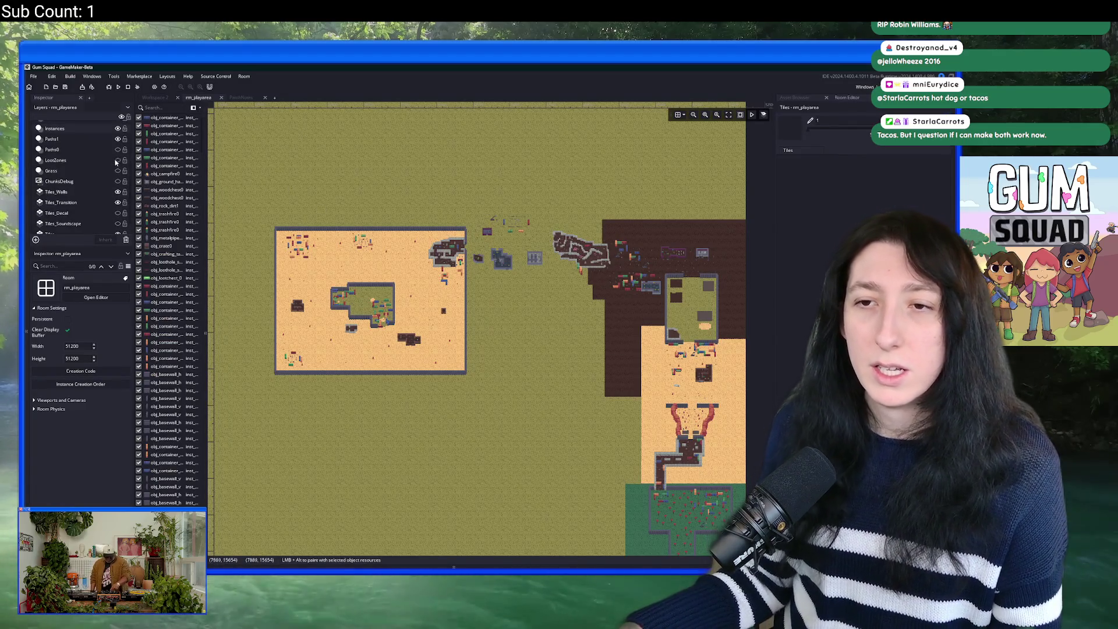
Step: Select the LootZones layer and inspect loot zones near the buildings and purple house
{"action": "left_click", "coordinate": [111, 161]}
{"action": "scroll", "coordinate": [453, 259], "scroll_direction": "up", "scroll_amount": 5}
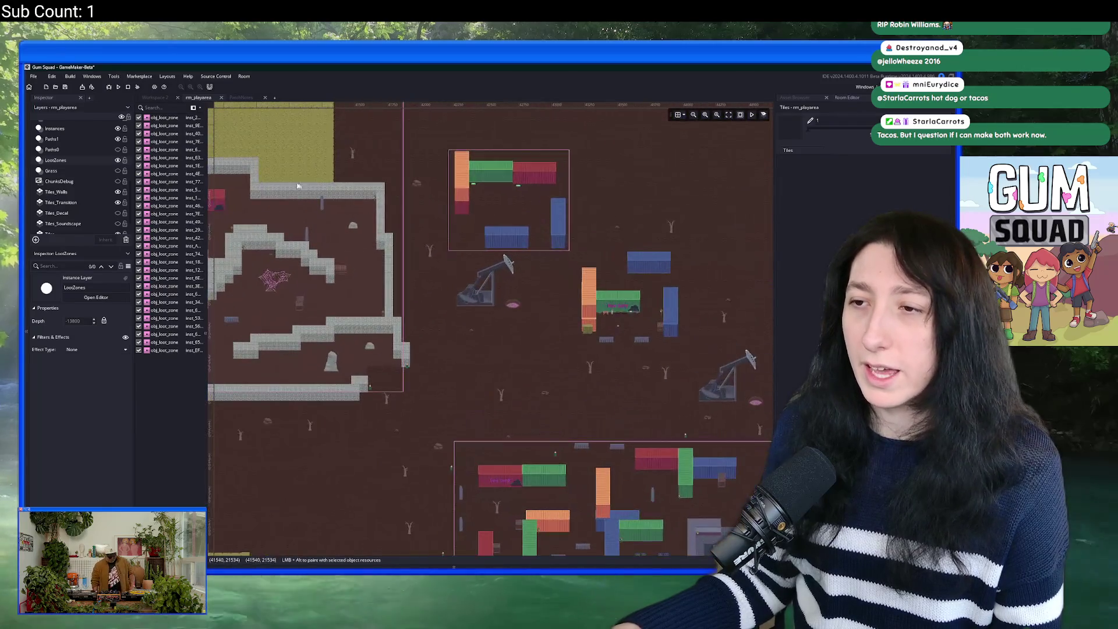
{"action": "left_click", "coordinate": [455, 261]}
{"action": "scroll", "coordinate": [443, 257], "scroll_direction": "down", "scroll_amount": 4}
{"action": "scroll", "coordinate": [431, 249], "scroll_direction": "up", "scroll_amount": 3}
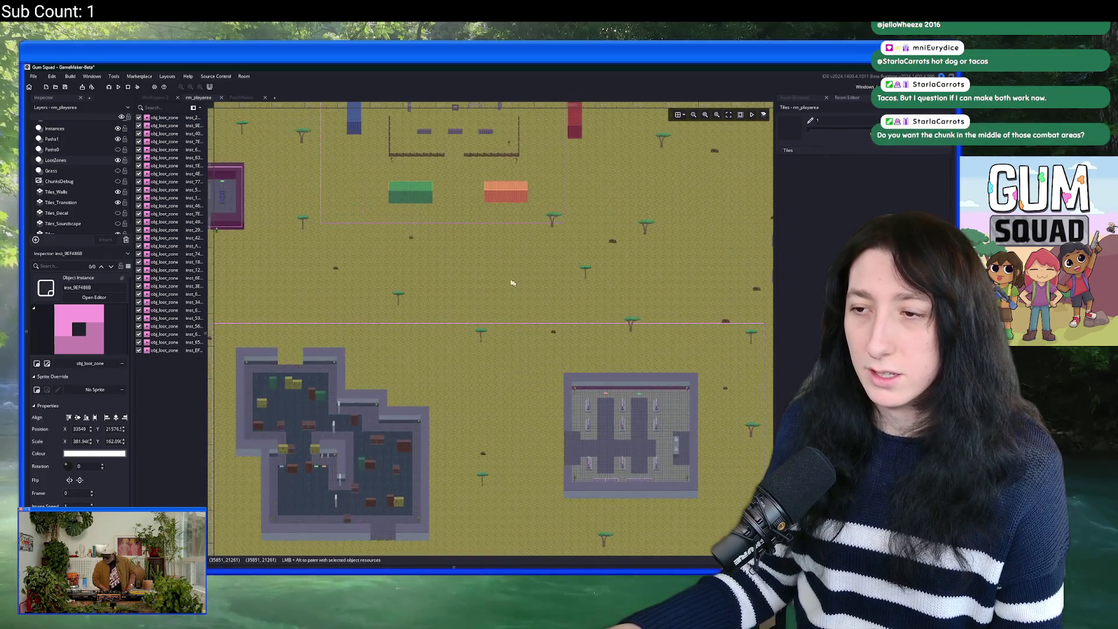
{"action": "left_click", "coordinate": [439, 205]}
{"action": "left_click", "coordinate": [314, 221]}
{"action": "scroll", "coordinate": [425, 260], "scroll_direction": "down", "scroll_amount": 2}
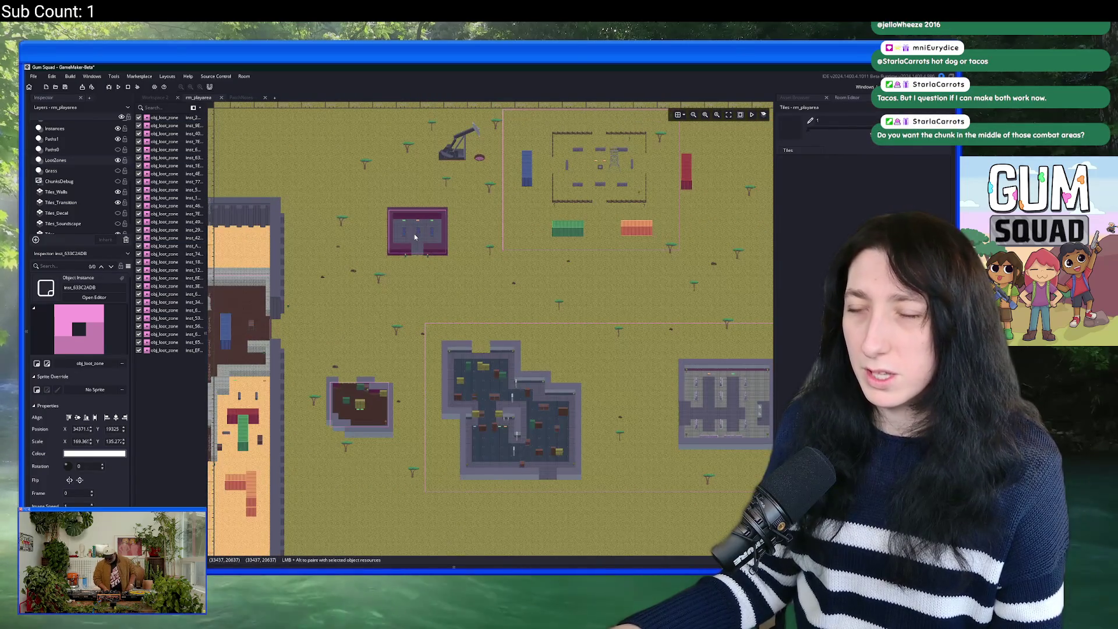
{"action": "left_click_drag", "start_coordinate": [398, 279], "coordinate": [698, 239]}
{"action": "scroll", "coordinate": [698, 240], "scroll_direction": "down", "scroll_amount": 1}
Step: Inspect the large loot zone and the one over the walled green area
{"action": "left_click", "coordinate": [456, 307]}
{"action": "left_click_drag", "start_coordinate": [456, 307], "coordinate": [659, 205]}
{"action": "left_click_drag", "start_coordinate": [372, 350], "coordinate": [539, 262]}
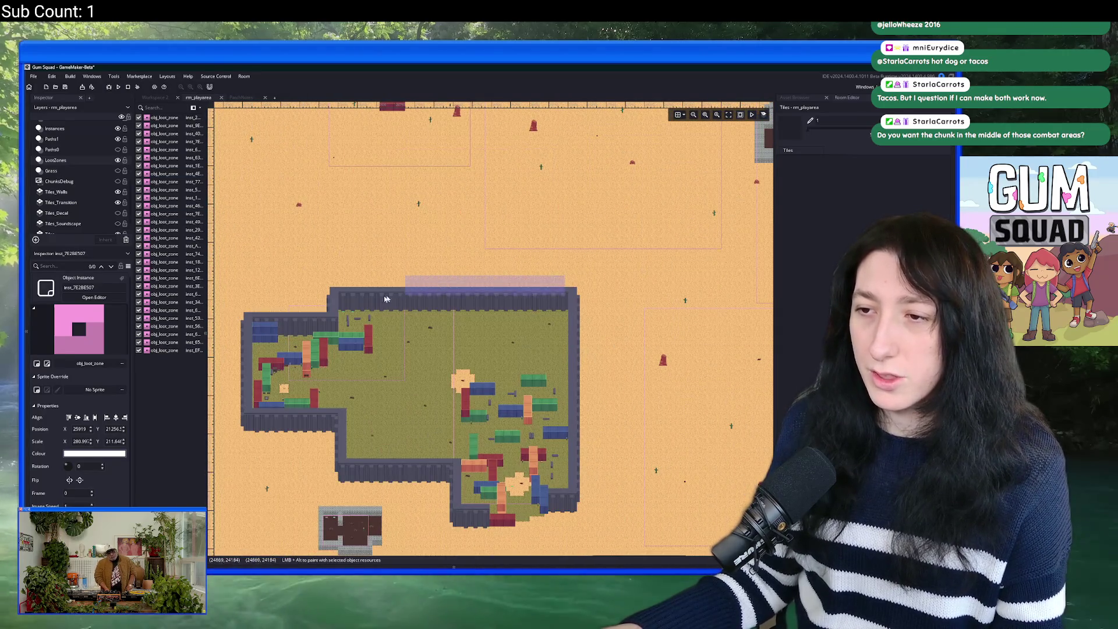
{"action": "left_click", "coordinate": [538, 313]}
{"action": "scroll", "coordinate": [538, 313], "scroll_direction": "down", "scroll_amount": 2}
{"action": "scroll", "coordinate": [499, 295], "scroll_direction": "up", "scroll_amount": 3}
{"action": "scroll", "coordinate": [466, 293], "scroll_direction": "down", "scroll_amount": 2}
{"action": "scroll", "coordinate": [459, 293], "scroll_direction": "down", "scroll_amount": 2}
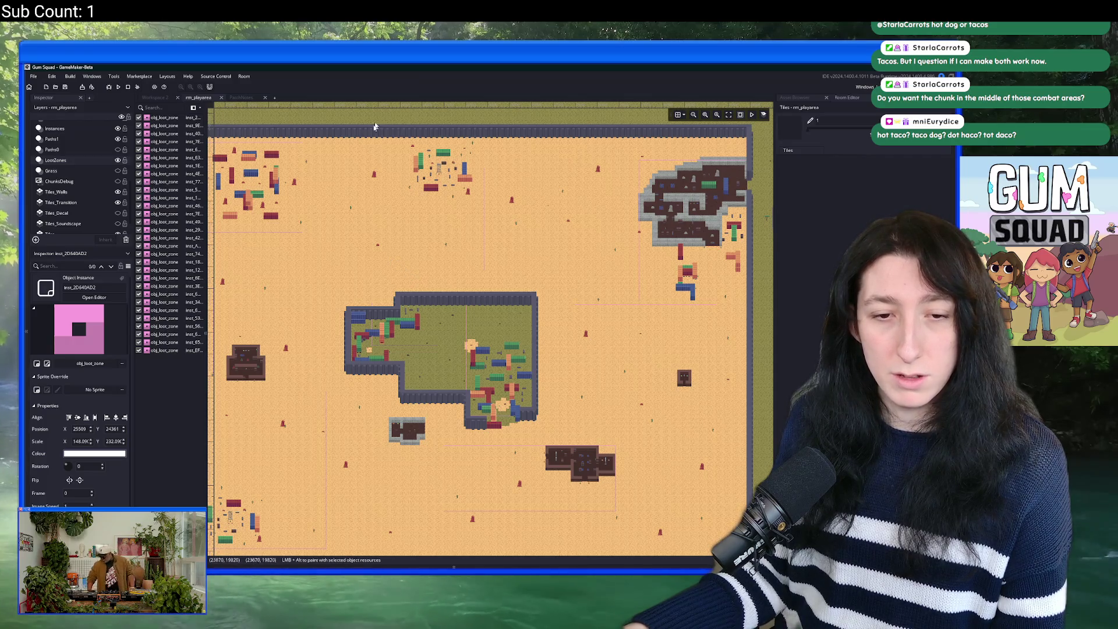
Step: Toggle the LootZones layer's visibility, then return to the Aseprite map sketch
{"action": "left_click", "coordinate": [118, 160]}
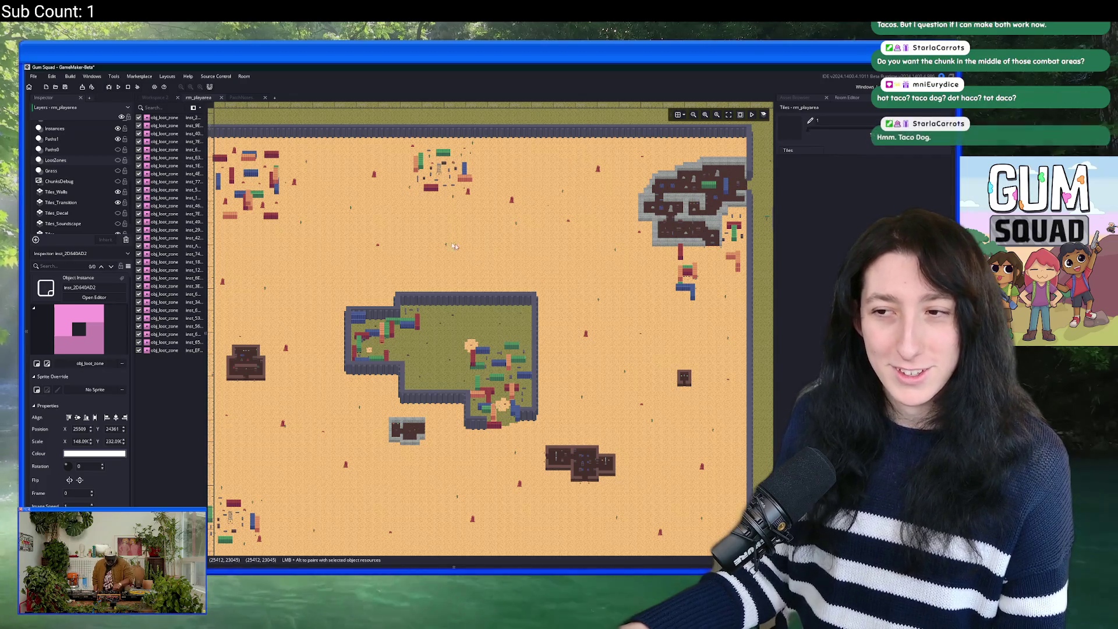
{"action": "left_click_drag", "start_coordinate": [466, 251], "coordinate": [450, 259]}
{"action": "scroll", "coordinate": [396, 291], "scroll_direction": "down", "scroll_amount": 4}
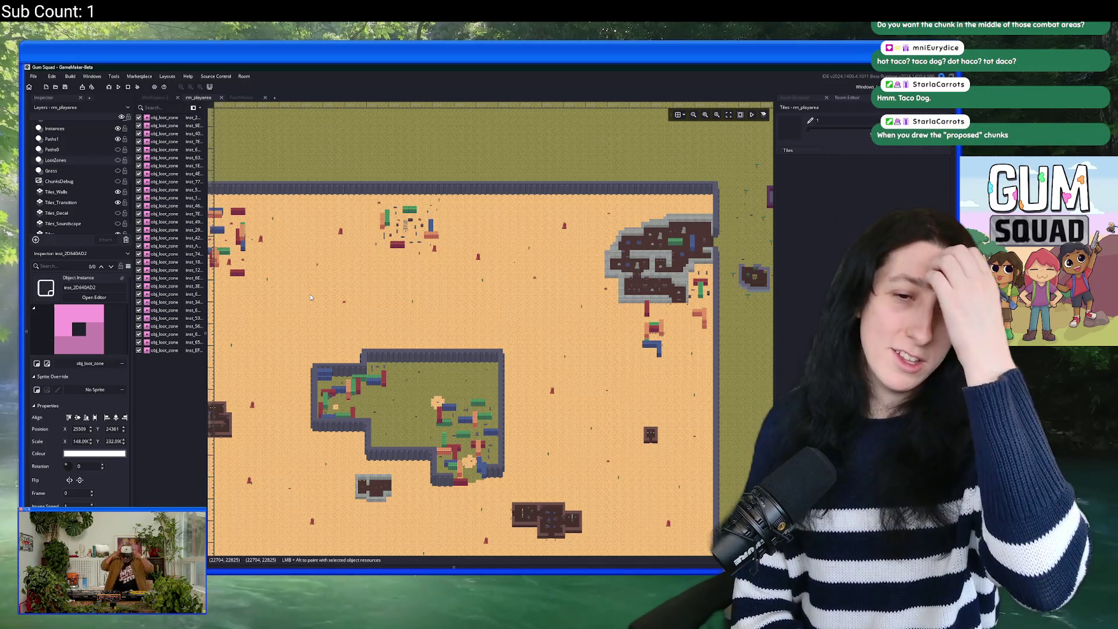
{"action": "key", "text": "alt+Tab"}
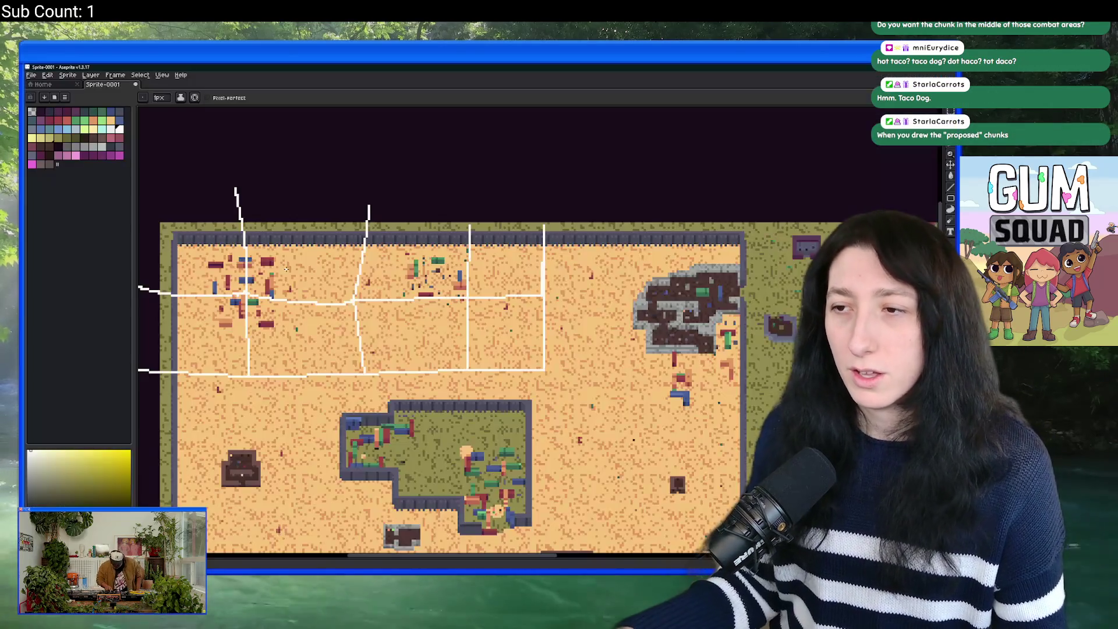
Step: Copy the block of white grid lines and place a copy on the map's right area
{"action": "scroll", "coordinate": [575, 268], "scroll_direction": "up", "scroll_amount": 3}
{"action": "scroll", "coordinate": [575, 268], "scroll_direction": "down", "scroll_amount": 3}
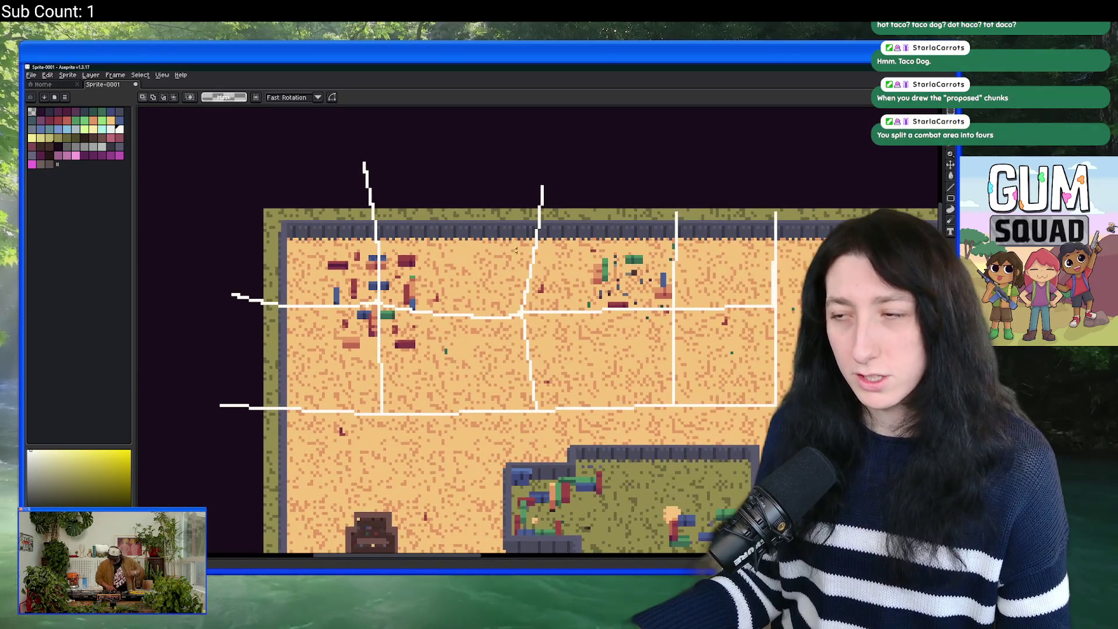
{"action": "key", "text": "m"}
{"action": "left_click_drag", "start_coordinate": [606, 394], "coordinate": [145, 197]}
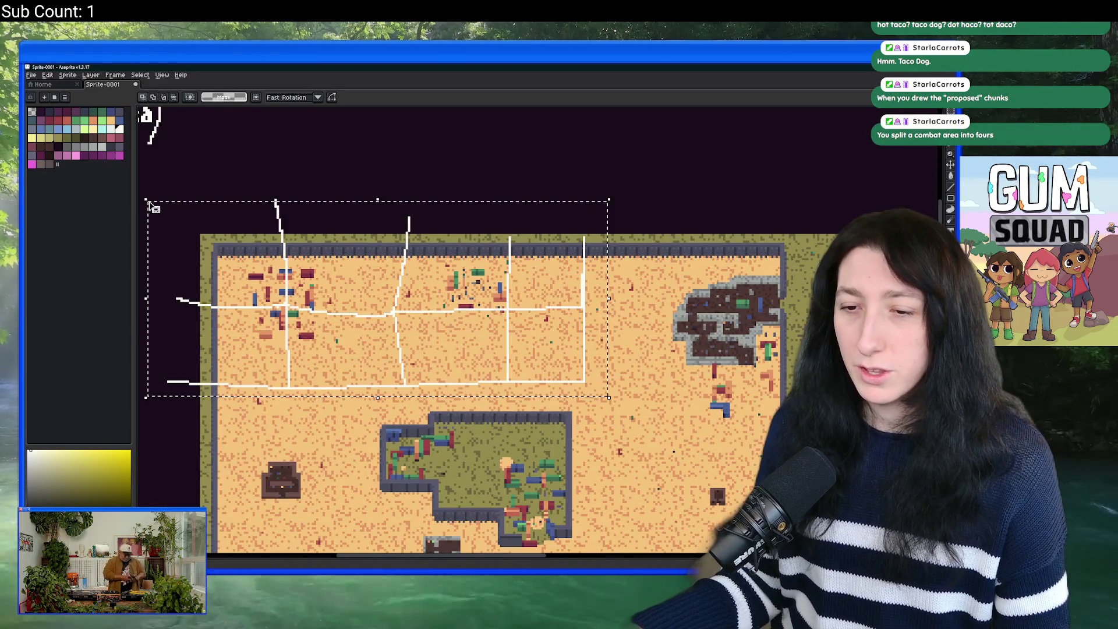
{"action": "key", "text": "ctrl+c"}
{"action": "key", "text": "ctrl+v"}
{"action": "mouse_move", "coordinate": [323, 285]}
{"action": "left_mouse_down"}
{"action": "mouse_move", "coordinate": [731, 285]}
{"action": "mouse_move", "coordinate": [714, 290]}
{"action": "left_mouse_up"}
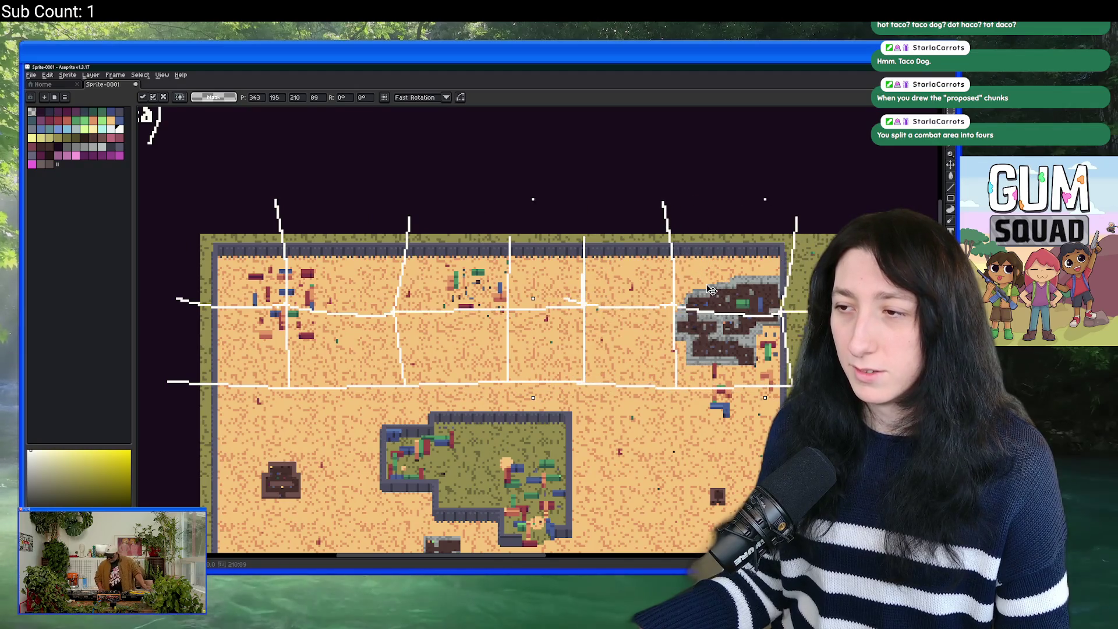
{"action": "scroll", "coordinate": [593, 368], "scroll_direction": "down", "scroll_amount": 1}
{"action": "left_click_drag", "start_coordinate": [593, 368], "coordinate": [481, 372]}
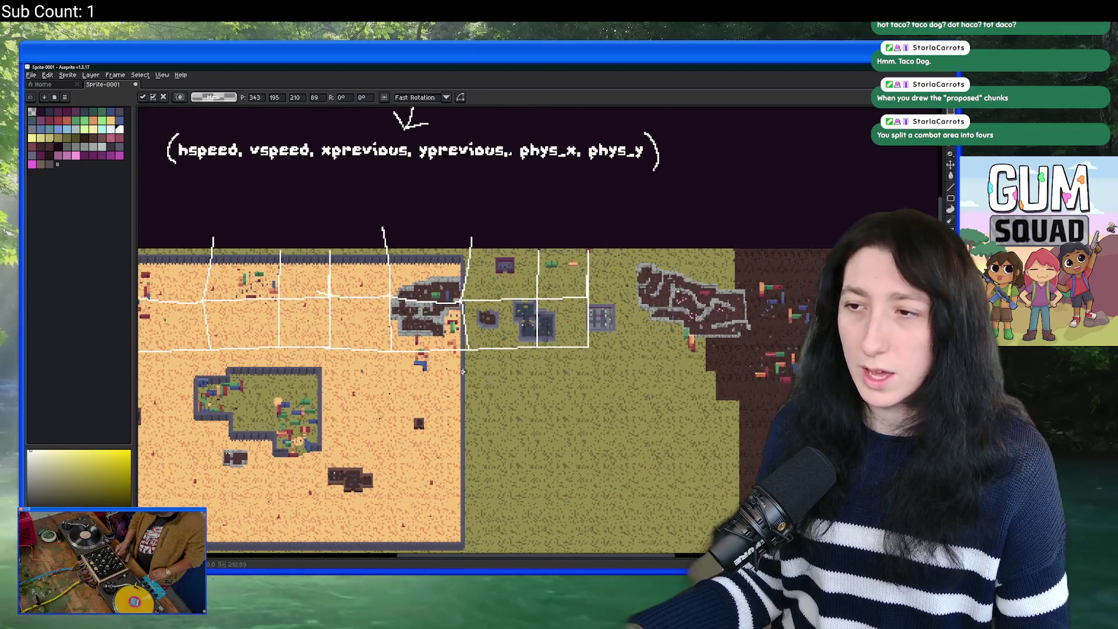
{"action": "mouse_move", "coordinate": [511, 315]}
{"action": "left_mouse_down"}
{"action": "mouse_move", "coordinate": [775, 312]}
{"action": "mouse_move", "coordinate": [739, 313]}
{"action": "left_mouse_up"}
{"action": "key", "text": "Return"}
Step: Place a second grid-line copy at the right end of the map and draw a short white stroke
{"action": "scroll", "coordinate": [640, 408], "scroll_direction": "down", "scroll_amount": 2}
{"action": "scroll", "coordinate": [617, 415], "scroll_direction": "up", "scroll_amount": 1}
{"action": "left_click_drag", "start_coordinate": [618, 414], "coordinate": [541, 401]}
{"action": "key", "text": "ctrl+v"}
{"action": "mouse_move", "coordinate": [325, 326]}
{"action": "left_mouse_down"}
{"action": "mouse_move", "coordinate": [699, 326]}
{"action": "mouse_move", "coordinate": [647, 331]}
{"action": "left_mouse_up"}
{"action": "key", "text": "Return"}
{"action": "scroll", "coordinate": [647, 331], "scroll_direction": "down", "scroll_amount": 1}
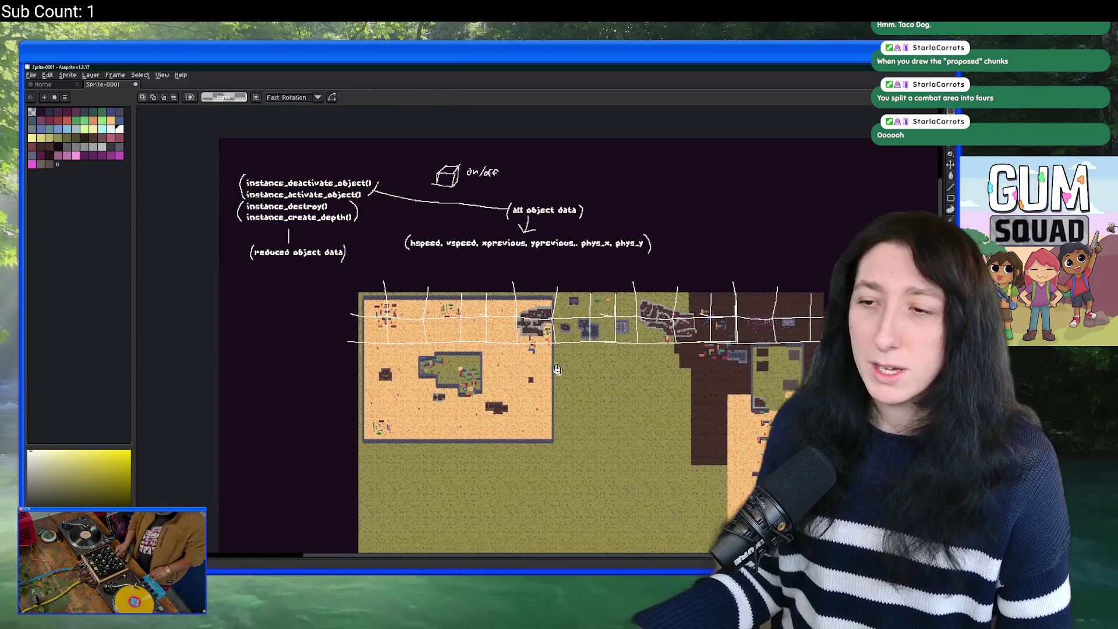
{"action": "scroll", "coordinate": [698, 326], "scroll_direction": "up", "scroll_amount": 2}
{"action": "key", "text": "b"}
{"action": "scroll", "coordinate": [422, 340], "scroll_direction": "up", "scroll_amount": 2}
{"action": "mouse_move", "coordinate": [442, 303]}
{"action": "left_mouse_down"}
{"action": "mouse_move", "coordinate": [422, 341]}
{"action": "mouse_move", "coordinate": [441, 306]}
{"action": "left_mouse_up"}
Step: Fill several grid cells white and draw a white line across the map's top
{"action": "key", "text": "g"}
{"action": "left_click", "coordinate": [448, 329]}
{"action": "scroll", "coordinate": [495, 349], "scroll_direction": "down", "scroll_amount": 2}
{"action": "left_click", "coordinate": [507, 352]}
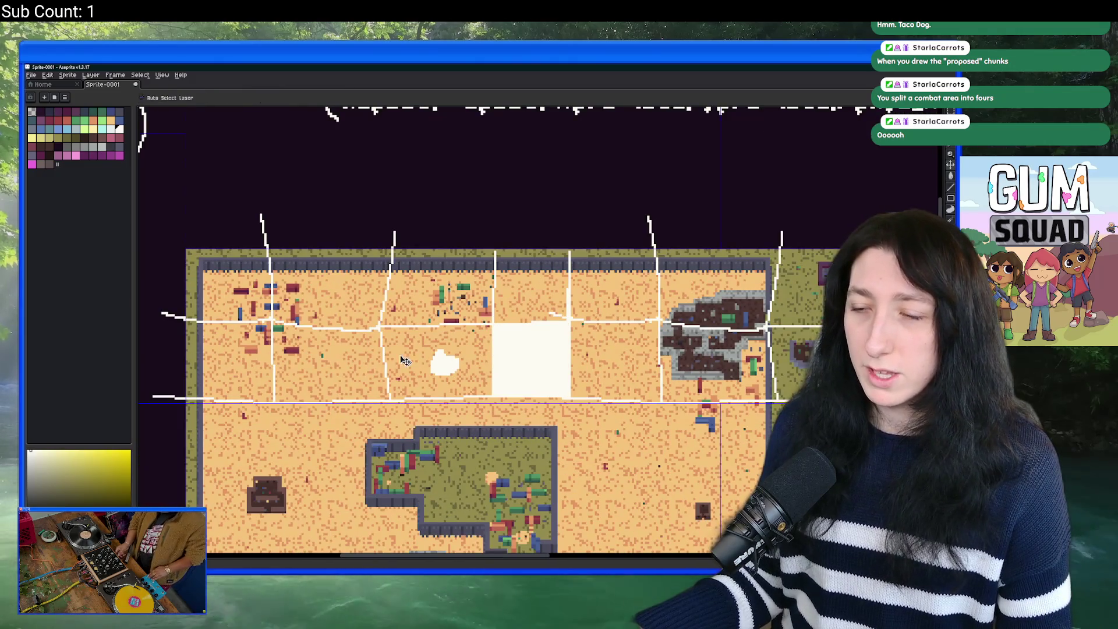
{"action": "left_click", "coordinate": [329, 361]}
{"action": "key", "text": "v"}
{"action": "key", "text": "b"}
{"action": "left_click_drag", "start_coordinate": [394, 240], "coordinate": [502, 239]}
{"action": "key", "text": "v"}
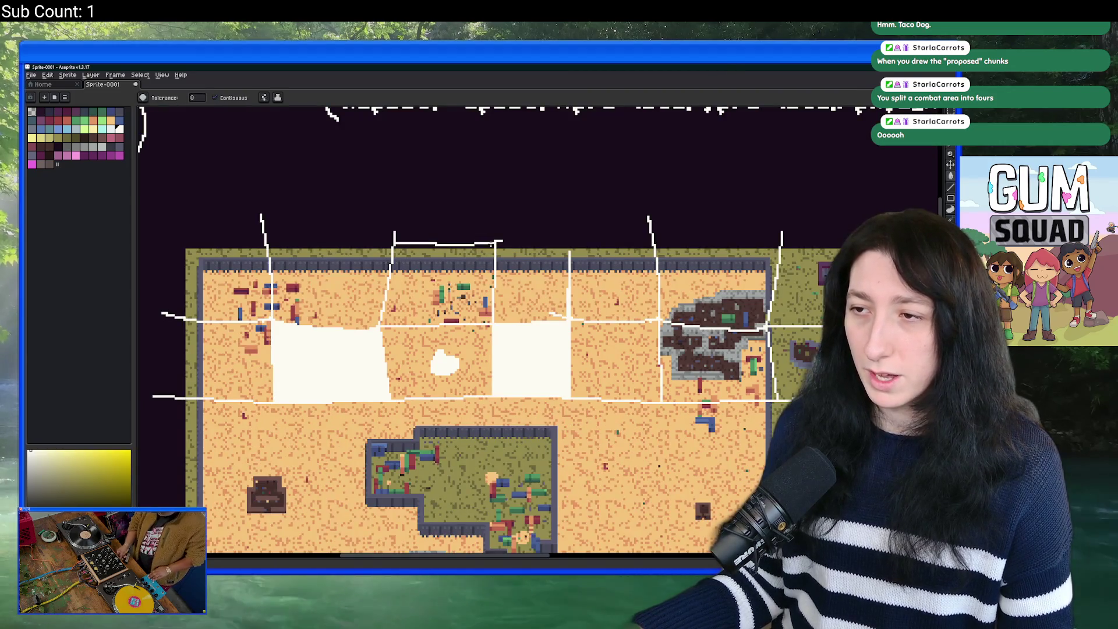
{"action": "key", "text": "g"}
{"action": "left_click", "coordinate": [488, 256]}
{"action": "key", "text": "b"}
Step: Draw a vertical white line down the left edge and fill the bounded area white
{"action": "scroll", "coordinate": [448, 326], "scroll_direction": "down", "scroll_amount": 2}
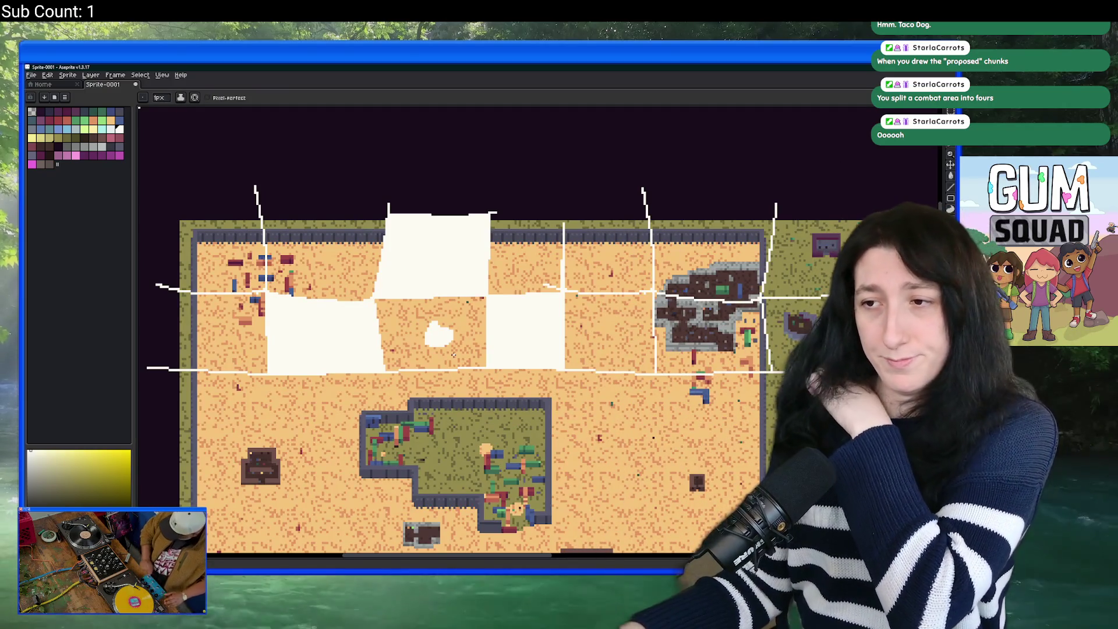
{"action": "scroll", "coordinate": [465, 331], "scroll_direction": "up", "scroll_amount": 3}
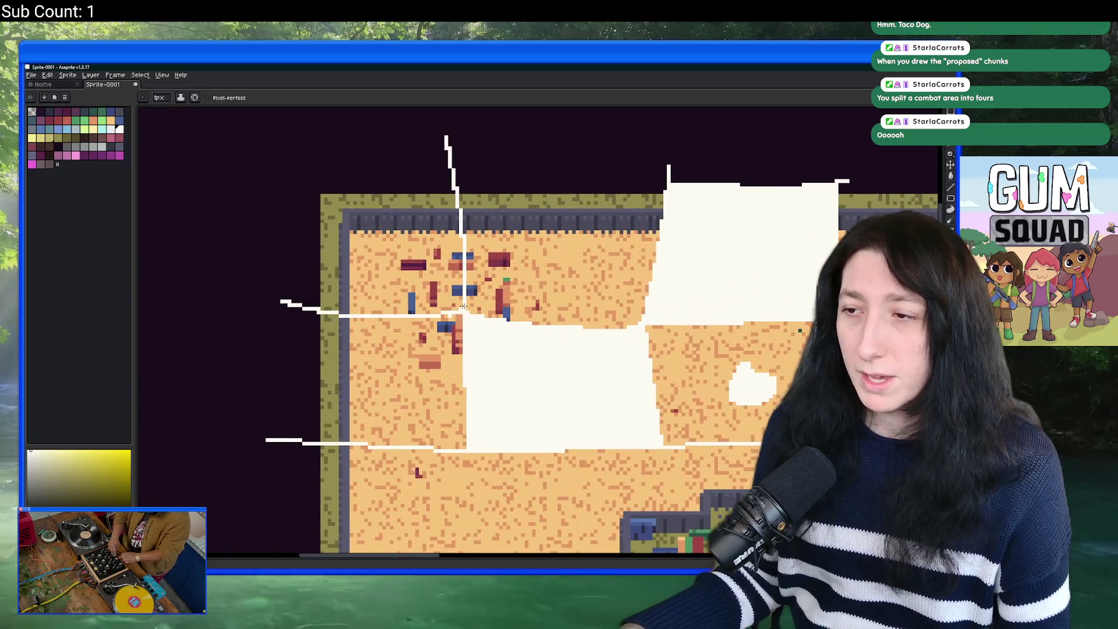
{"action": "left_click_drag", "start_coordinate": [471, 332], "coordinate": [386, 339]}
{"action": "scroll", "coordinate": [386, 339], "scroll_direction": "down", "scroll_amount": 2}
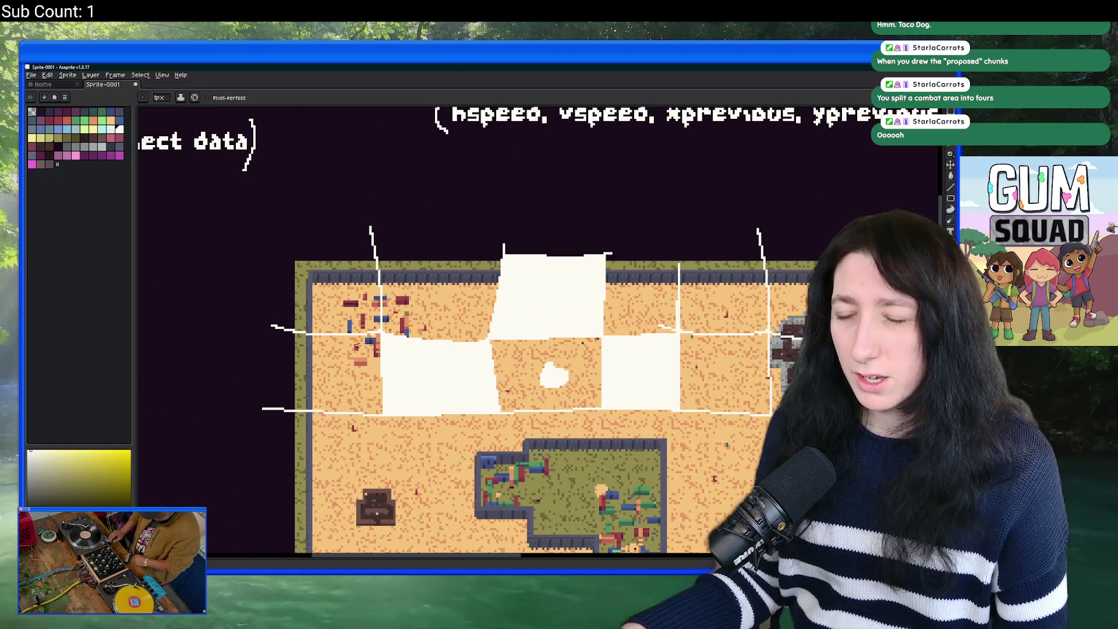
{"action": "left_click_drag", "start_coordinate": [278, 330], "coordinate": [278, 421]}
{"action": "left_click", "coordinate": [326, 373]}
{"action": "scroll", "coordinate": [326, 350], "scroll_direction": "down", "scroll_amount": 1}
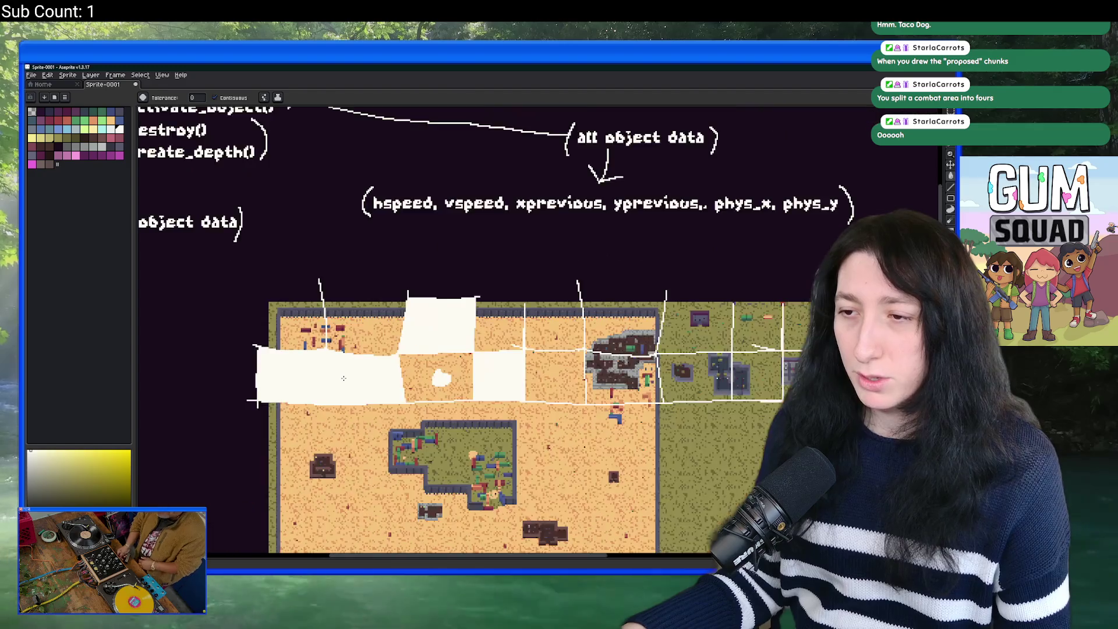
{"action": "scroll", "coordinate": [338, 338], "scroll_direction": "up", "scroll_amount": 2}
{"action": "scroll", "coordinate": [359, 317], "scroll_direction": "down", "scroll_amount": 1}
Step: Undo all the white fills, chunk lines and guides to leave the bare map
{"action": "key", "text": "ctrl+z"}
{"action": "key", "text": "ctrl+z"}
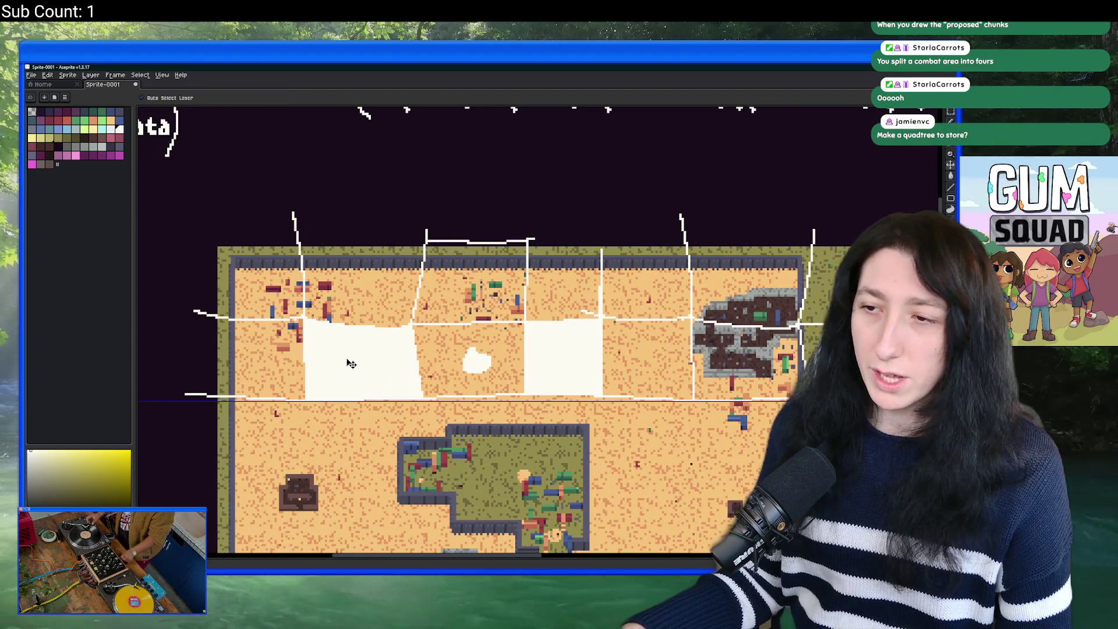
{"action": "key", "text": "ctrl+z"}
{"action": "key", "text": "ctrl+z"}
{"action": "key", "text": "ctrl+z"}
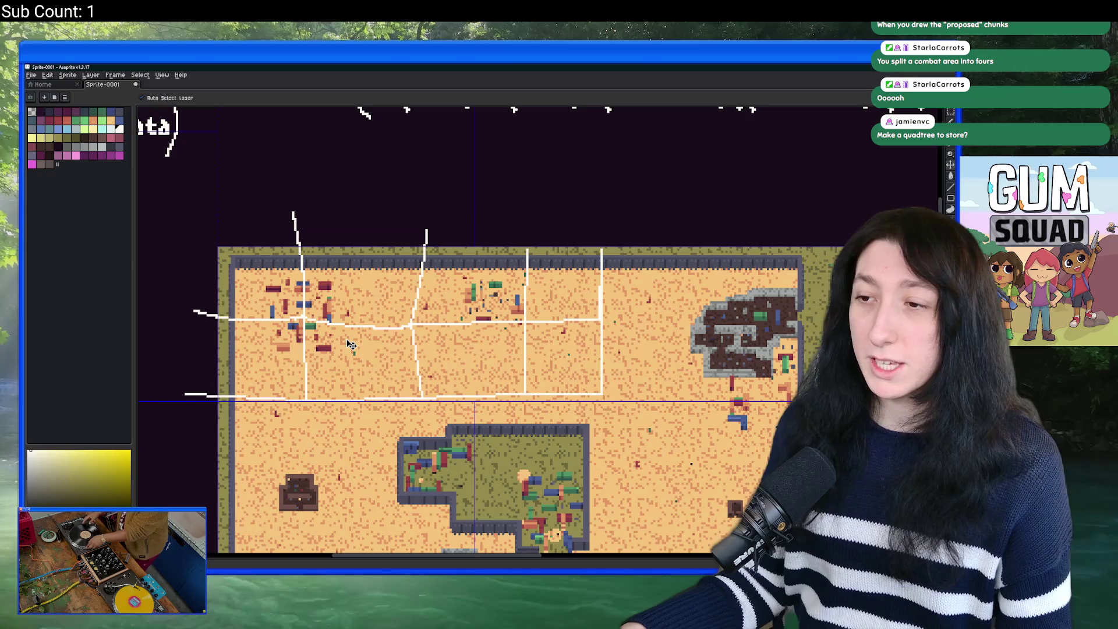
{"action": "key", "text": "ctrl+z"}
{"action": "key", "text": "ctrl+z"}
{"action": "key", "text": "ctrl+z"}
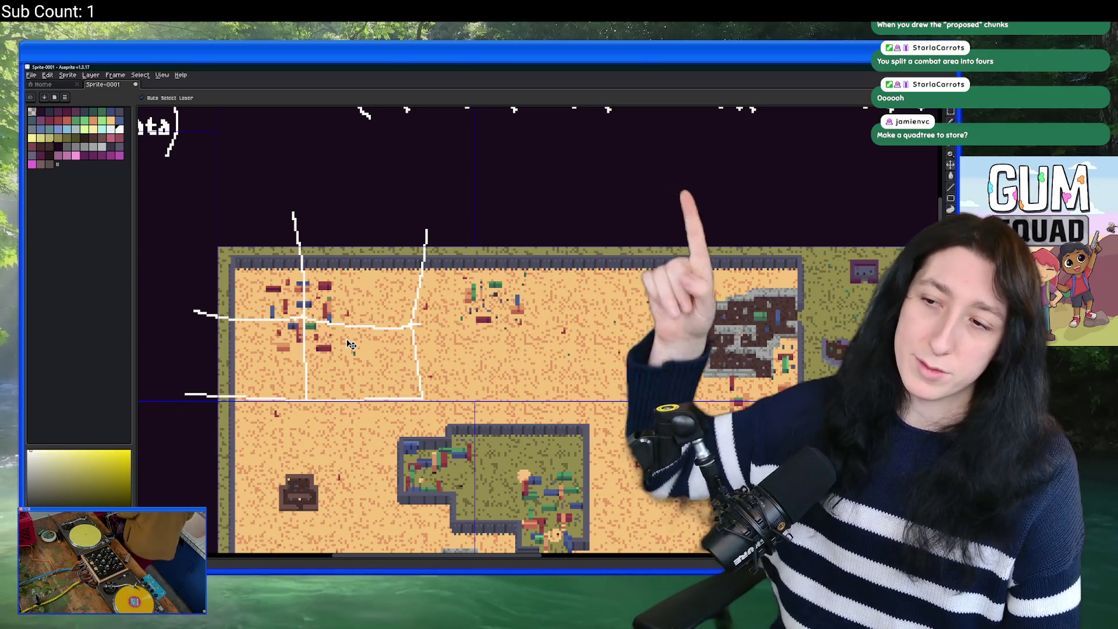
{"action": "key", "text": "ctrl+z"}
{"action": "key", "text": "ctrl+z"}
{"action": "key", "text": "ctrl+z"}
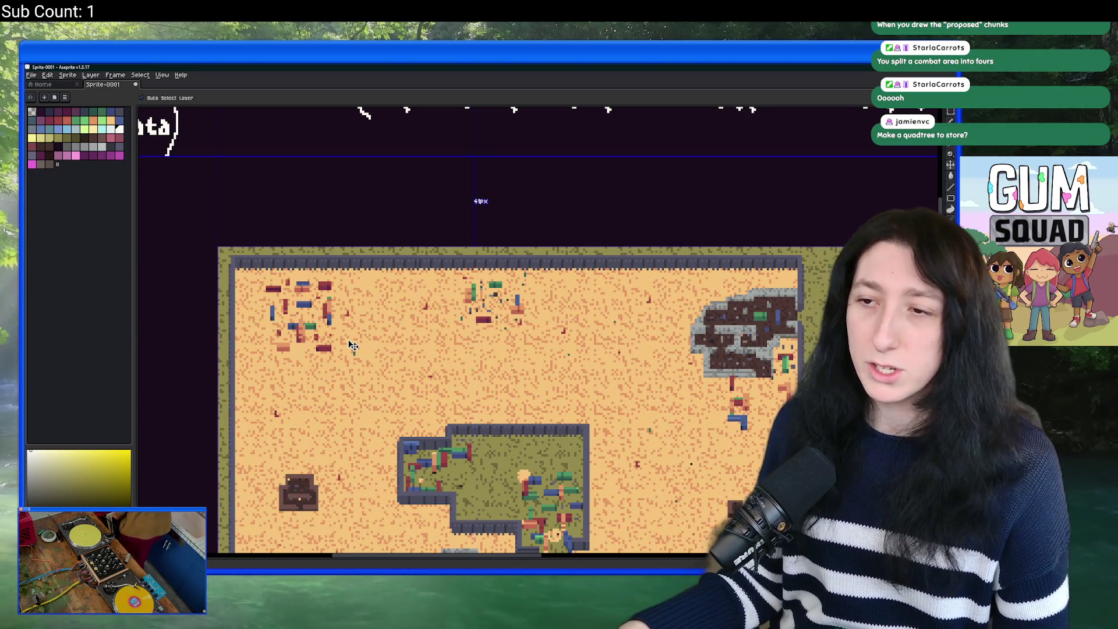
{"action": "scroll", "coordinate": [344, 340], "scroll_direction": "down", "scroll_amount": 3}
Step: Look over the cleared map and notes, then return to the GameMaker room editor
{"action": "mouse_move", "coordinate": [422, 318]}
{"action": "left_mouse_down"}
{"action": "mouse_move", "coordinate": [359, 278]}
{"action": "mouse_move", "coordinate": [399, 275]}
{"action": "left_mouse_up"}
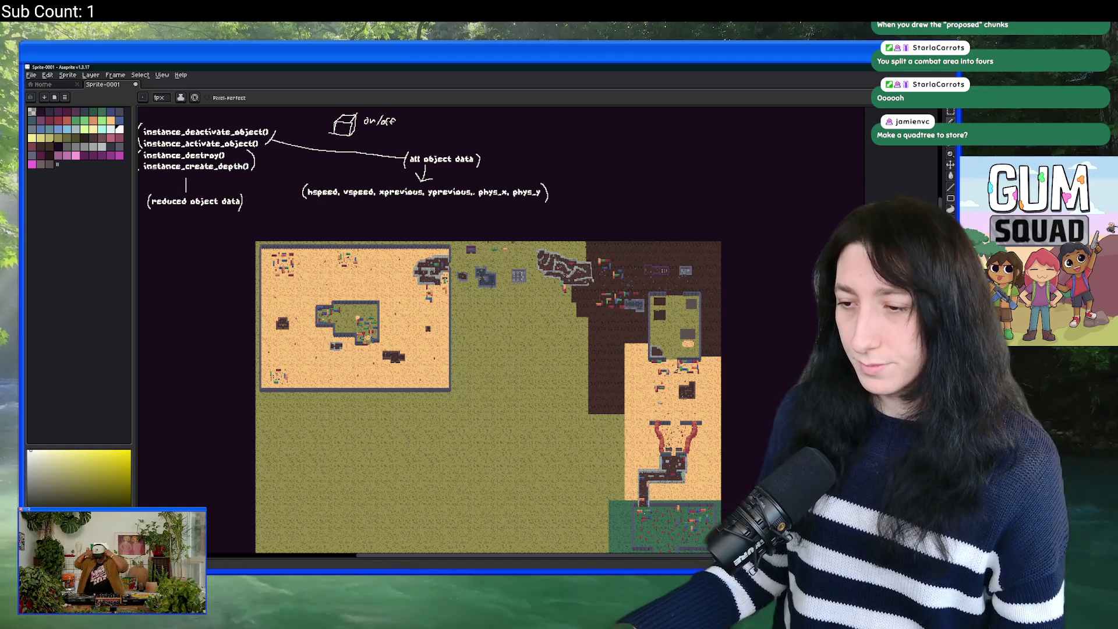
{"action": "key", "text": "alt+Tab"}
{"action": "scroll", "coordinate": [411, 216], "scroll_direction": "up", "scroll_amount": 2}
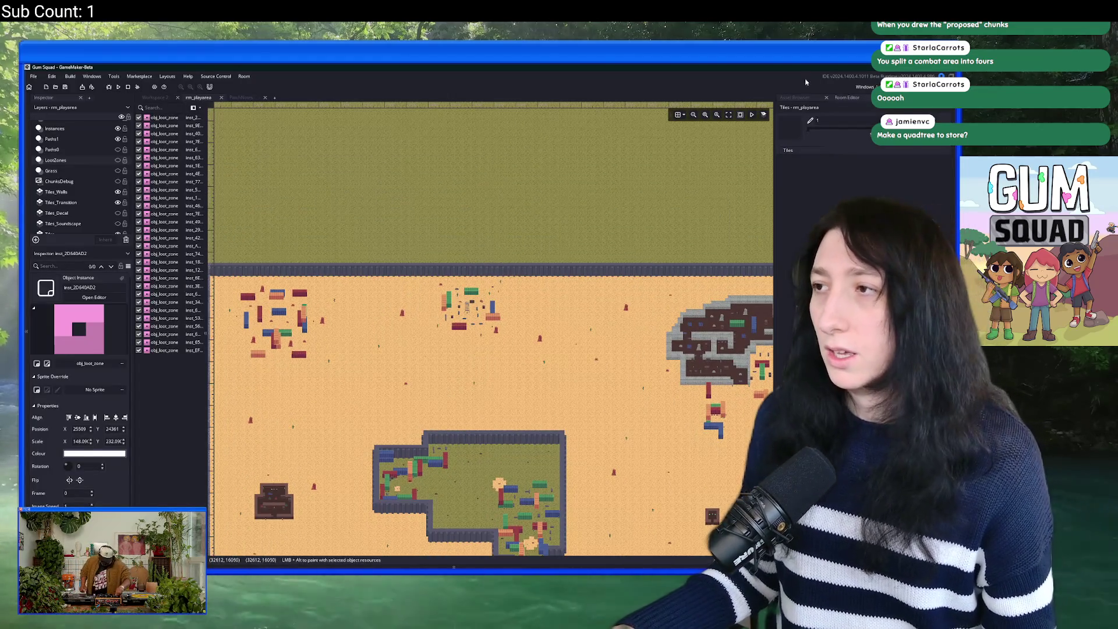
Step: Show the asset tree and run an asset search for the chunk scripts
{"action": "left_click", "coordinate": [794, 97]}
{"action": "scroll", "coordinate": [674, 218], "scroll_direction": "down", "scroll_amount": 2}
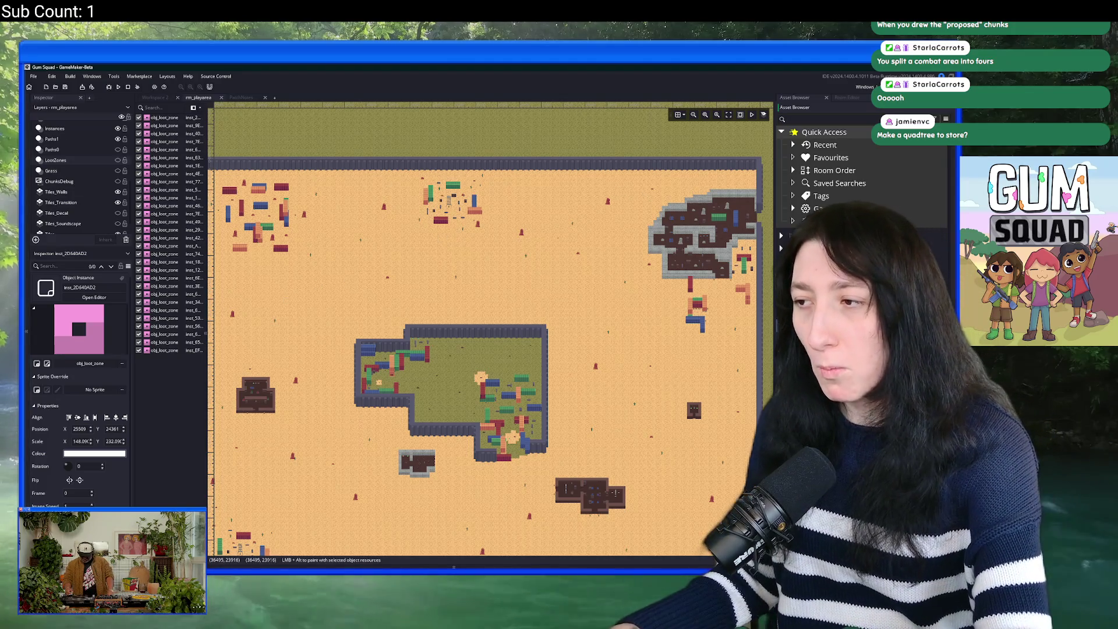
{"action": "key", "text": "ctrl+t"}
{"action": "type", "text": "scr"}
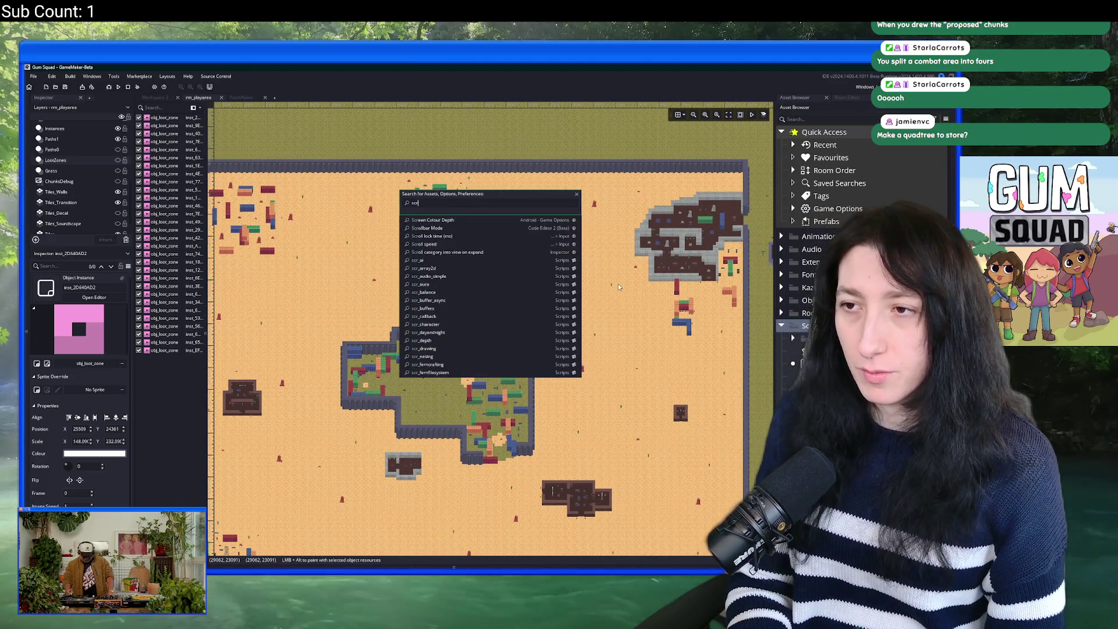
{"action": "type", "text": "uhunk"}
{"action": "key", "text": "Down"}
{"action": "key", "text": "Down"}
{"action": "key", "text": "Down"}
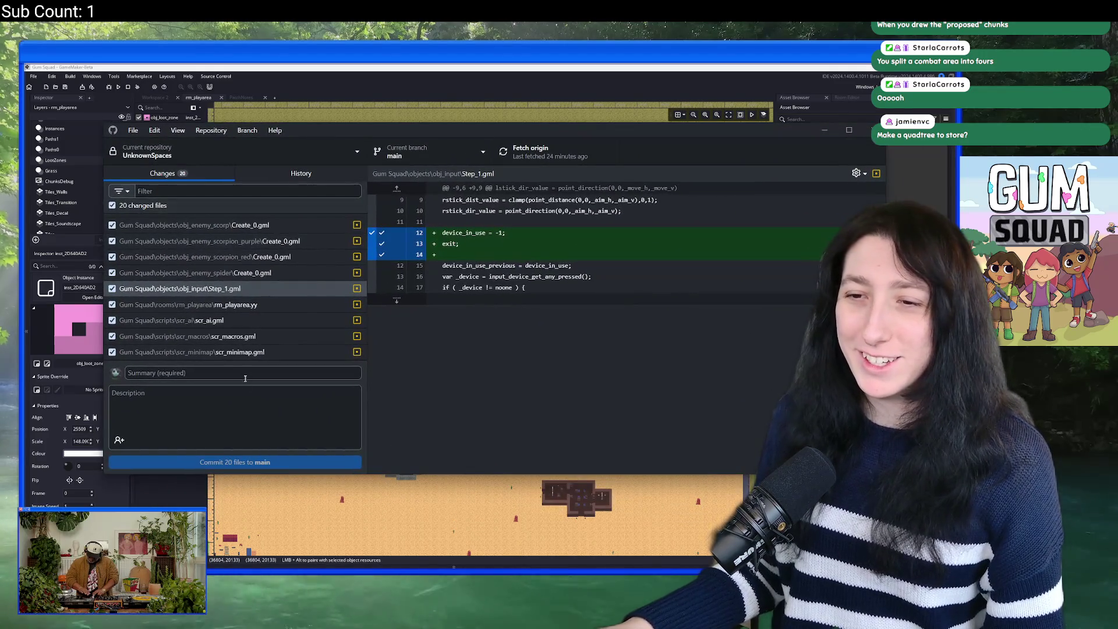
Step: Enter the commit summary 'Fixed some stuff' and review the scr_ai.gml and PatchNotes.txt diffs
{"action": "type", "text": "Fixed some stuff"}
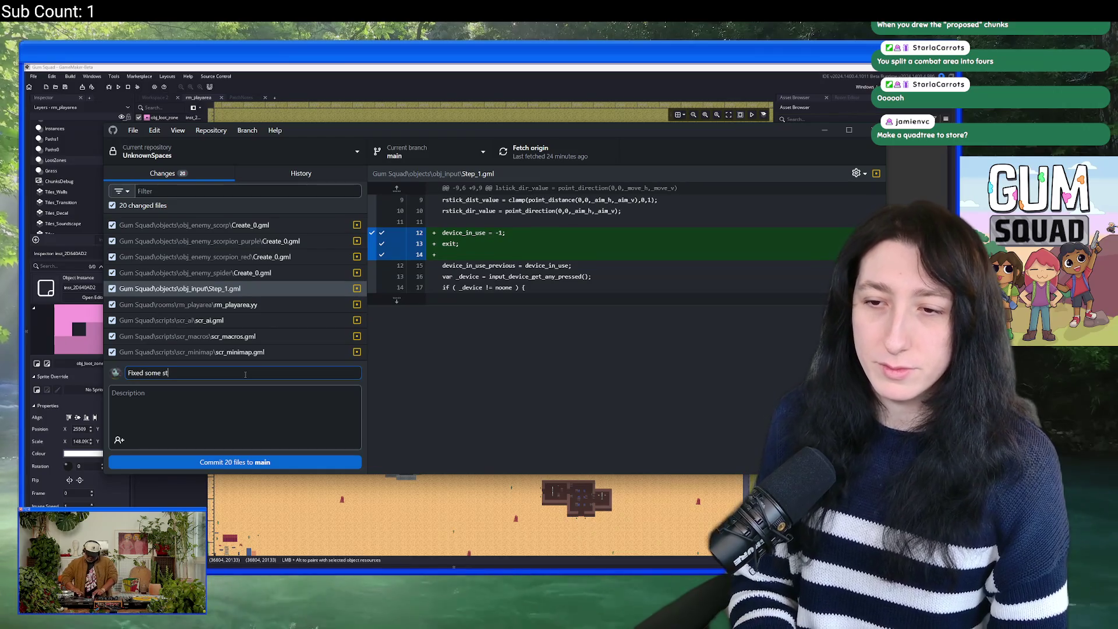
{"action": "left_click", "coordinate": [210, 320]}
{"action": "scroll", "coordinate": [269, 262], "scroll_direction": "up", "scroll_amount": 5}
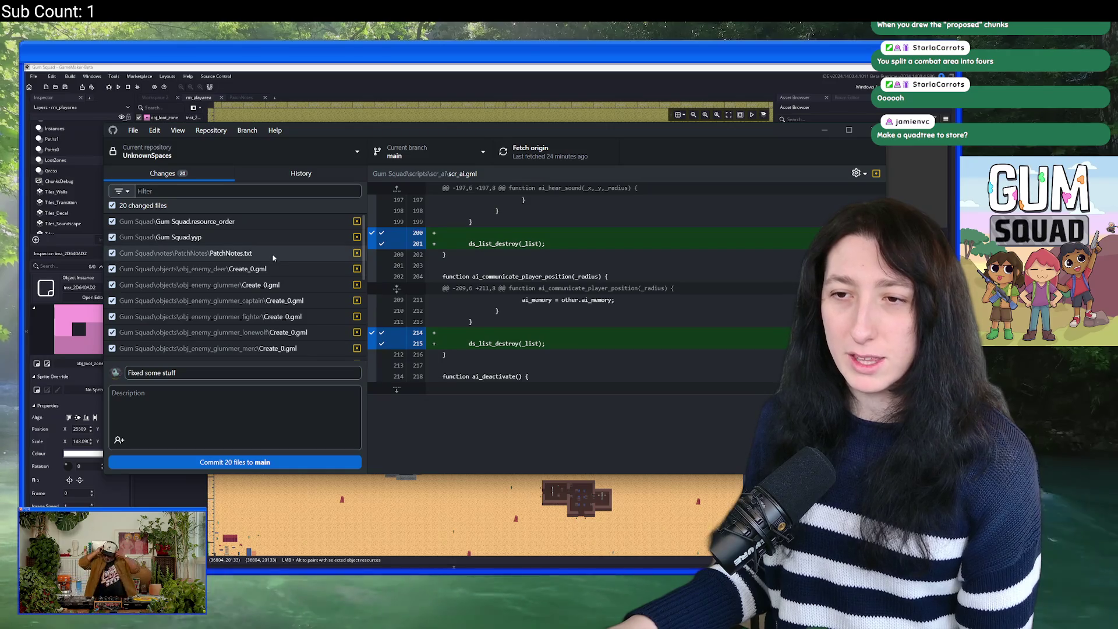
{"action": "left_click", "coordinate": [270, 257]}
Step: Commit the 20 files to main, push to origin, and return to GameMaker
{"action": "left_click", "coordinate": [273, 462]}
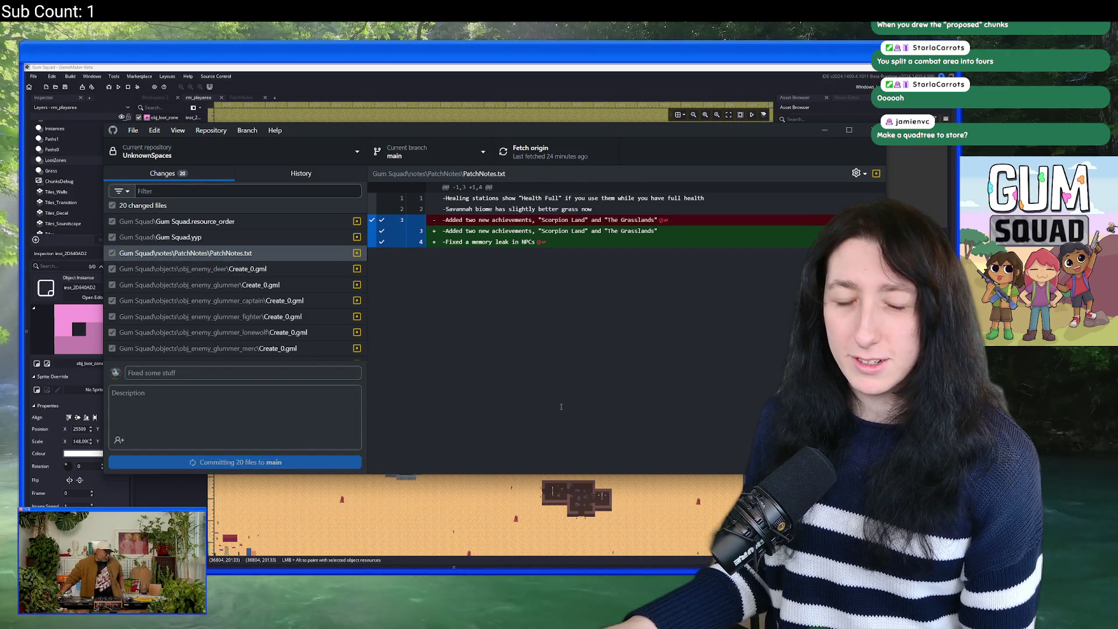
{"action": "left_click", "coordinate": [549, 141]}
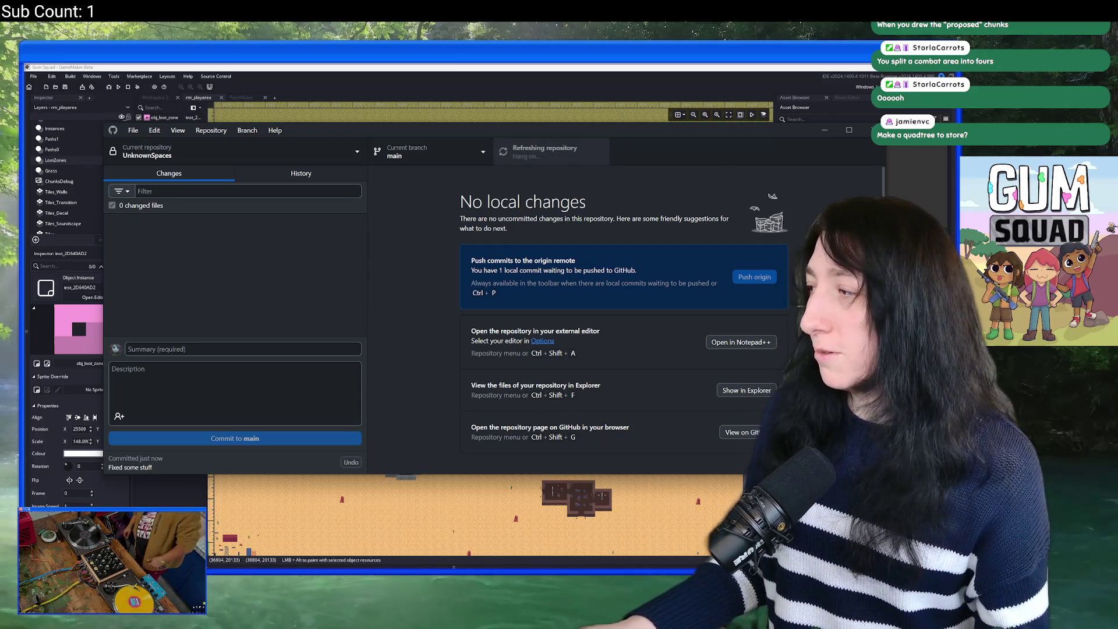
{"action": "key", "text": "alt+Tab"}
{"action": "scroll", "coordinate": [551, 324], "scroll_direction": "up", "scroll_amount": 3}
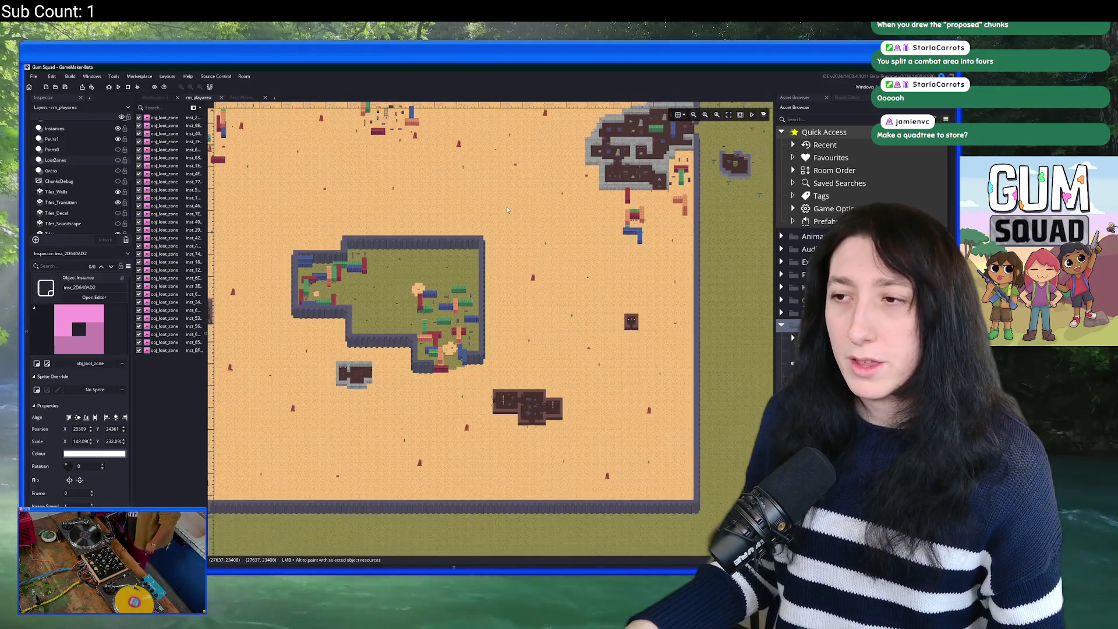
Step: Open the scr_world_chunks script via asset search and maximise its code editor
{"action": "key", "text": "ctrl+t"}
{"action": "type", "text": "scr_wo"}
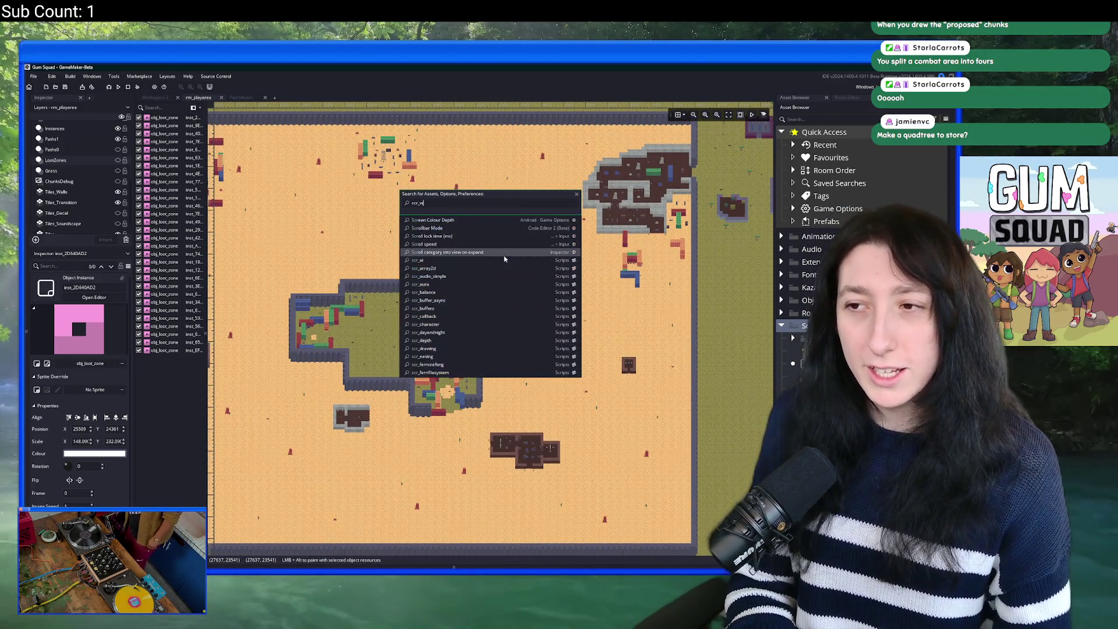
{"action": "key", "text": "Return"}
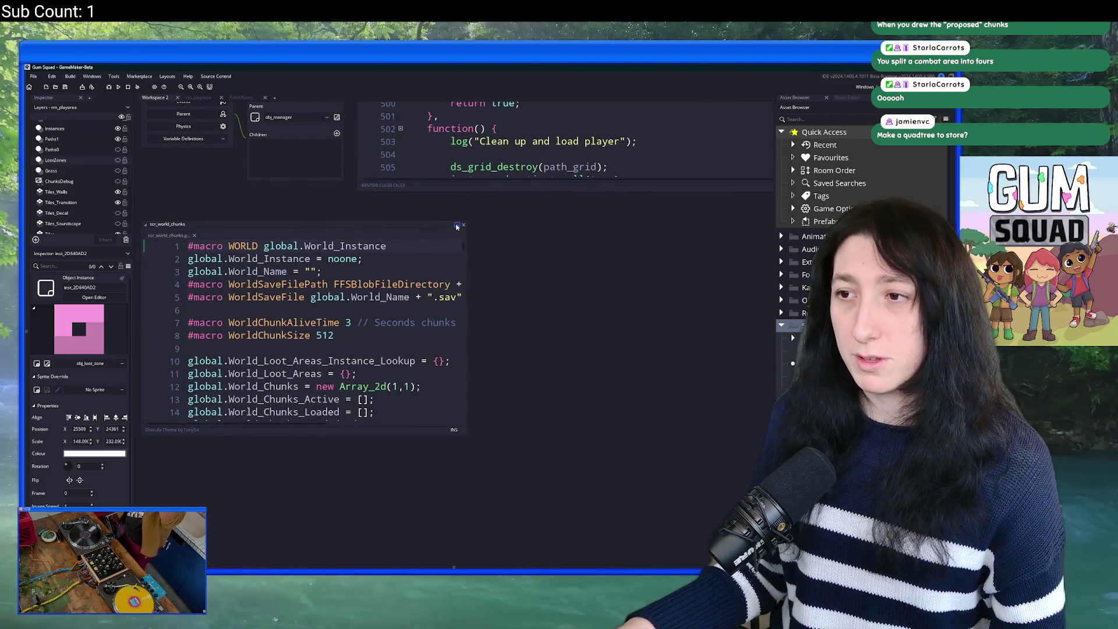
{"action": "left_click", "coordinate": [456, 226]}
{"action": "left_click", "coordinate": [433, 282]}
{"action": "key", "text": "F12"}
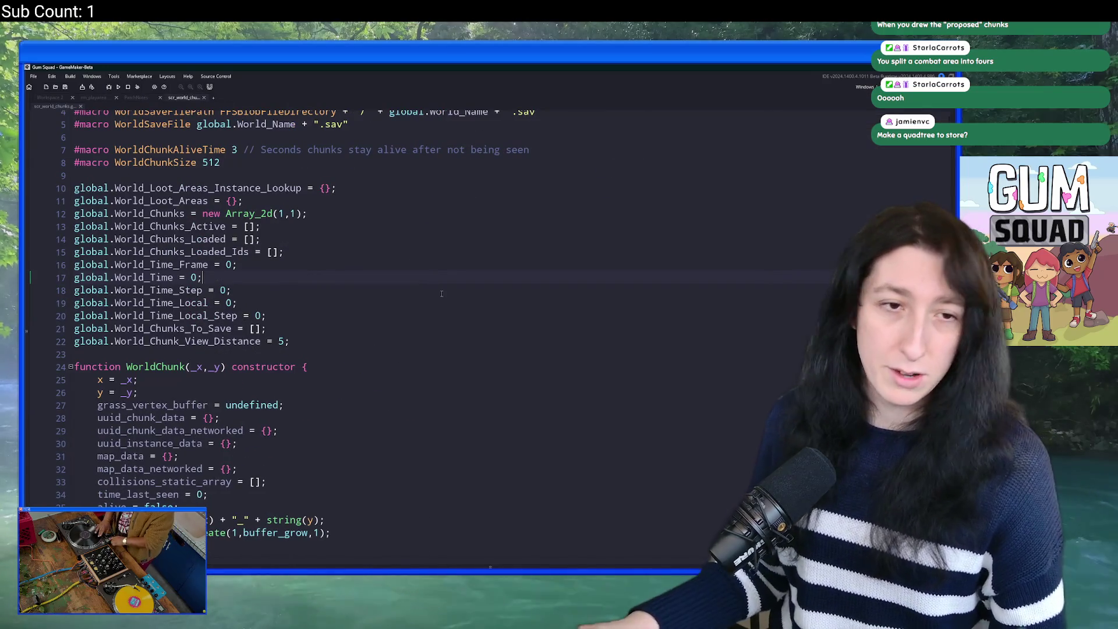
Step: Scroll through the WorldChunk constructor down to empty line 116
{"action": "scroll", "coordinate": [441, 294], "scroll_direction": "down", "scroll_amount": 9}
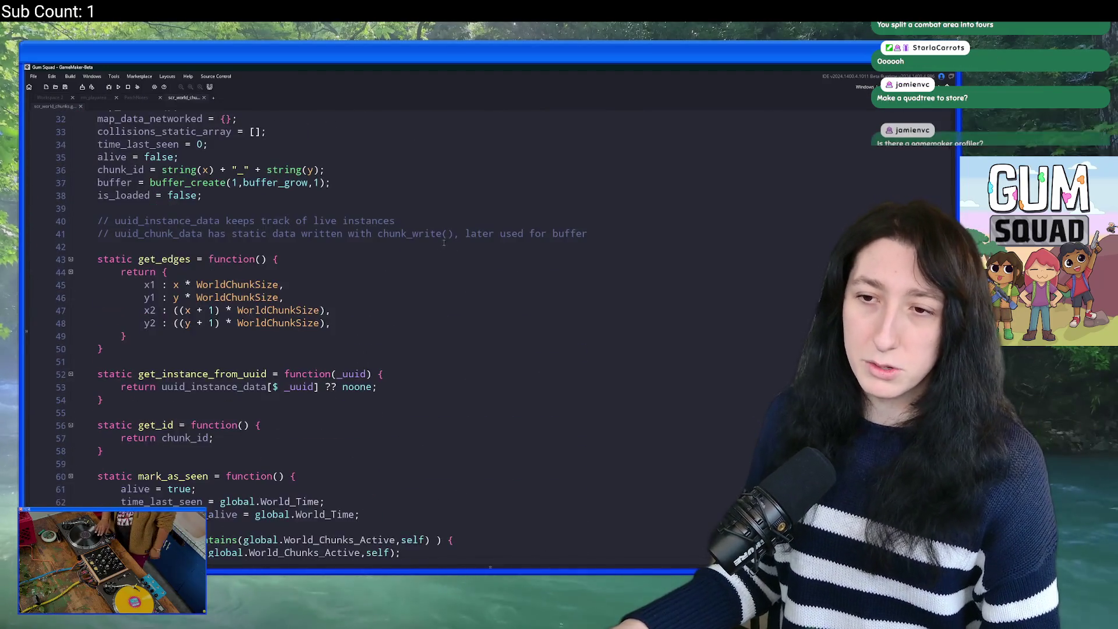
{"action": "scroll", "coordinate": [442, 245], "scroll_direction": "down", "scroll_amount": 6}
{"action": "scroll", "coordinate": [438, 247], "scroll_direction": "down", "scroll_amount": 7}
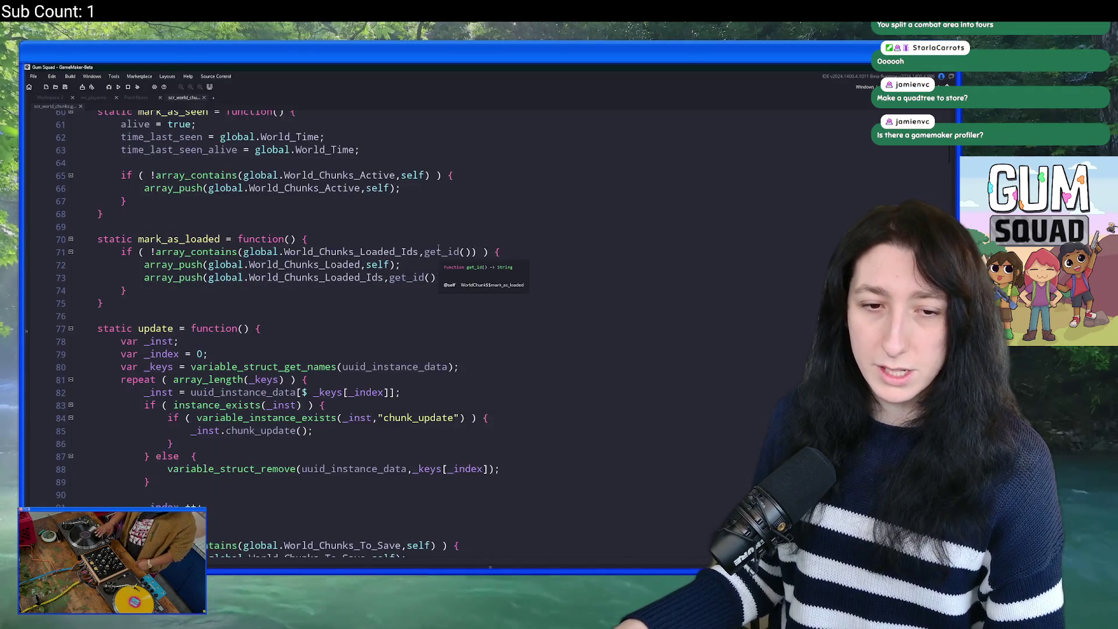
{"action": "scroll", "coordinate": [438, 247], "scroll_direction": "down", "scroll_amount": 11}
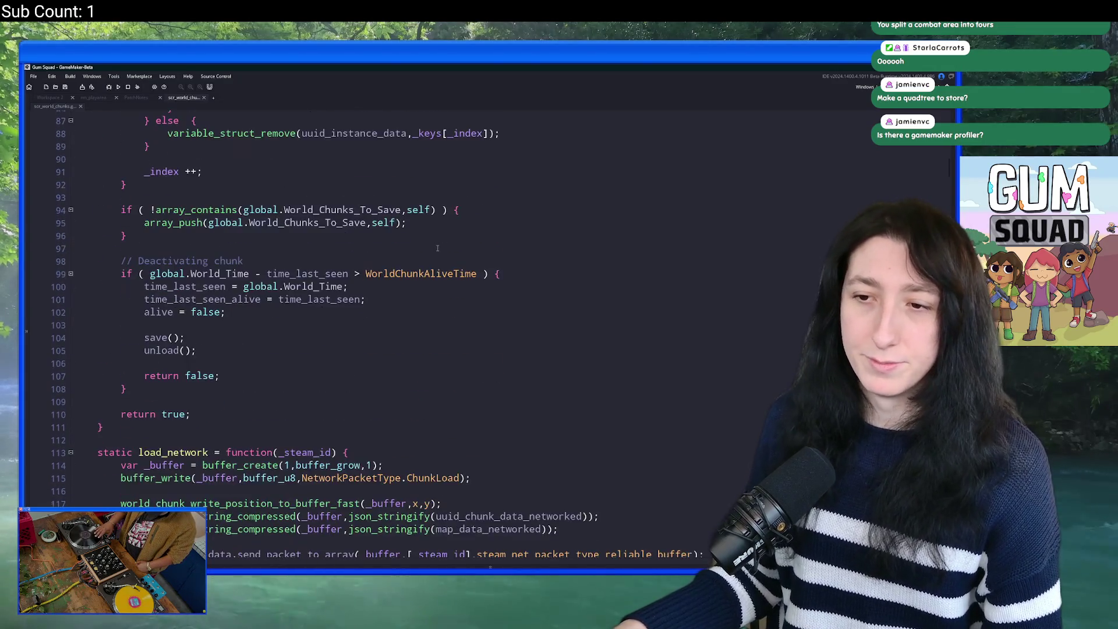
{"action": "scroll", "coordinate": [438, 247], "scroll_direction": "down", "scroll_amount": 2}
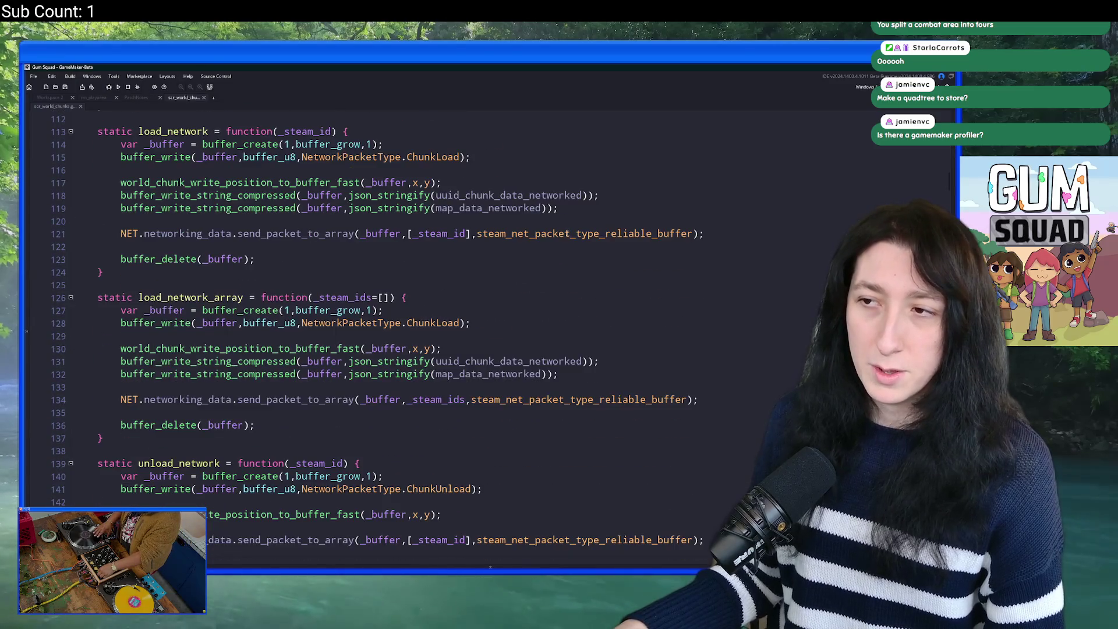
{"action": "left_click", "coordinate": [604, 183]}
{"action": "left_click", "coordinate": [604, 168]}
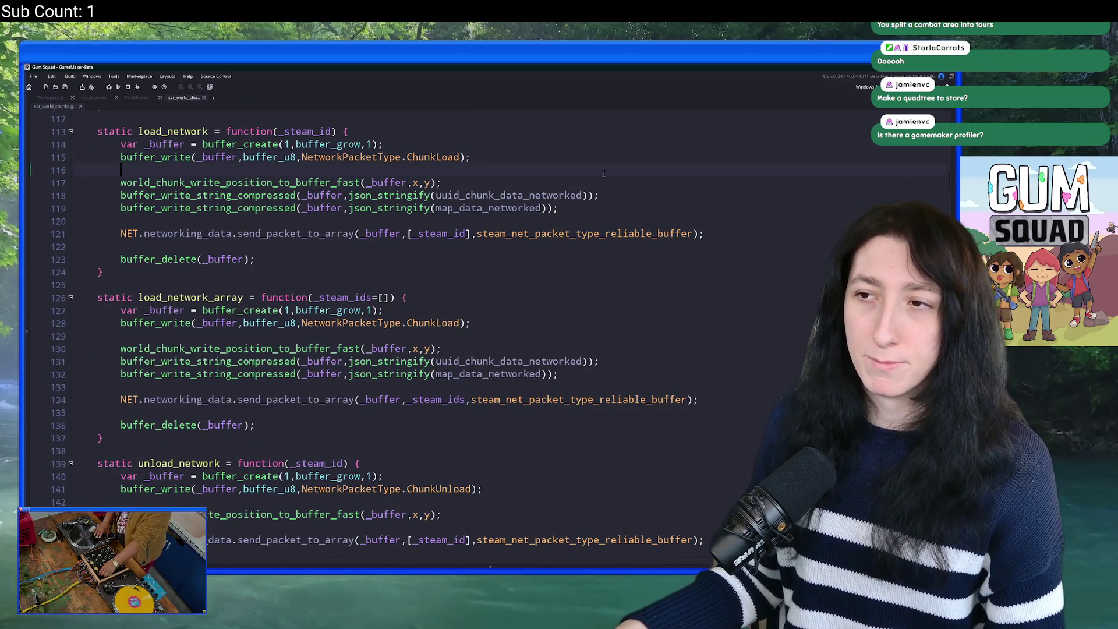
Step: Review the chunk load, save and unload functions; add and remove a blank line after map_data_networked
{"action": "scroll", "coordinate": [604, 174], "scroll_direction": "down", "scroll_amount": 4}
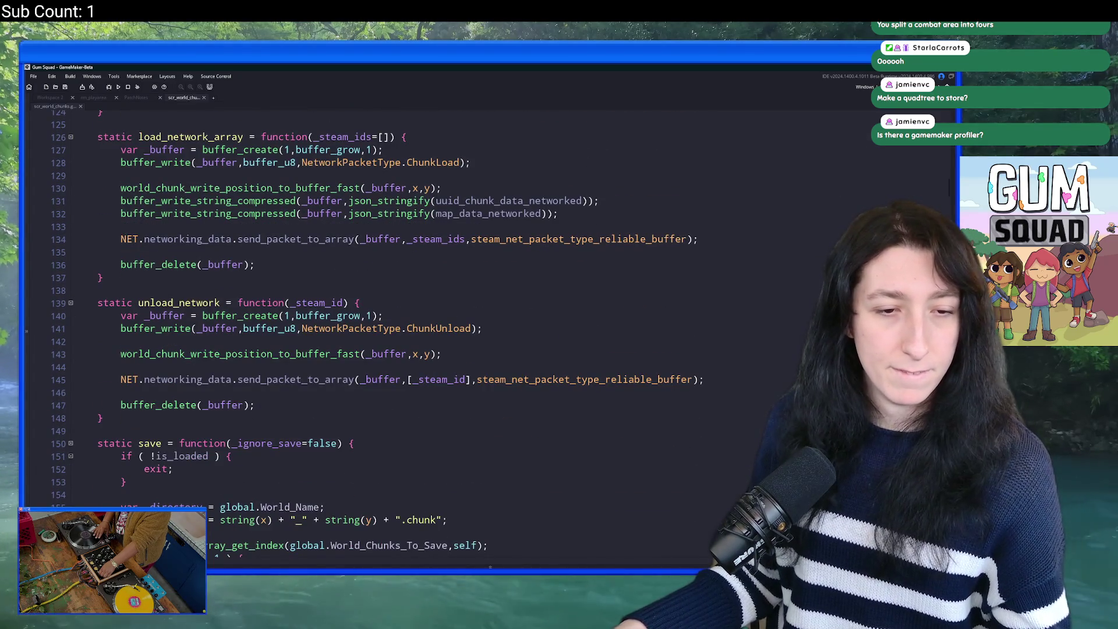
{"action": "scroll", "coordinate": [220, 303], "scroll_direction": "down", "scroll_amount": 12}
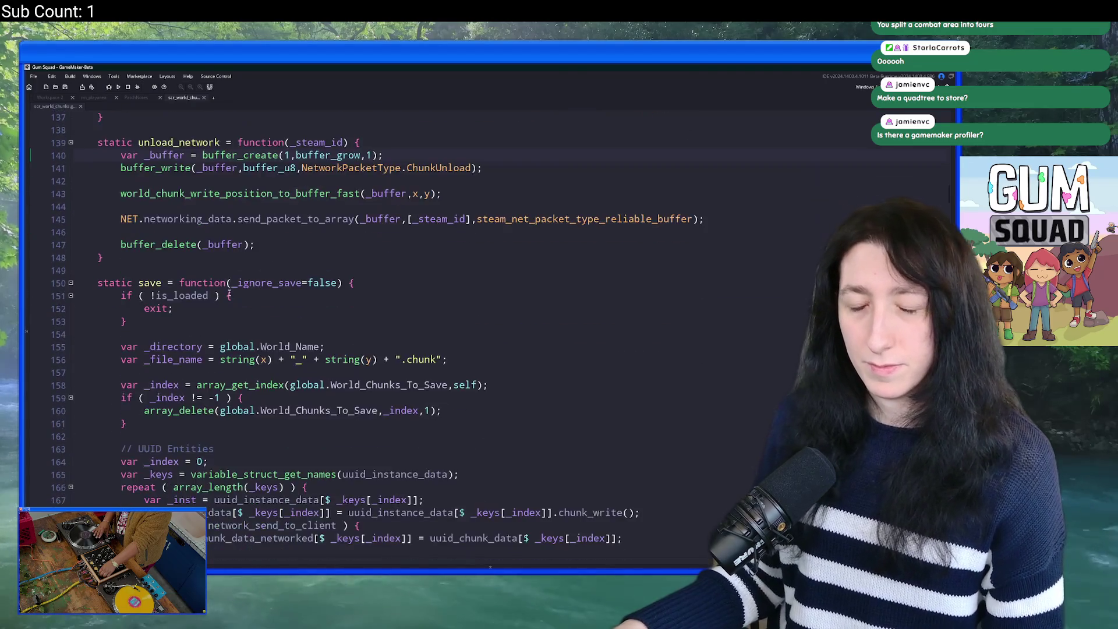
{"action": "scroll", "coordinate": [223, 296], "scroll_direction": "down", "scroll_amount": 20}
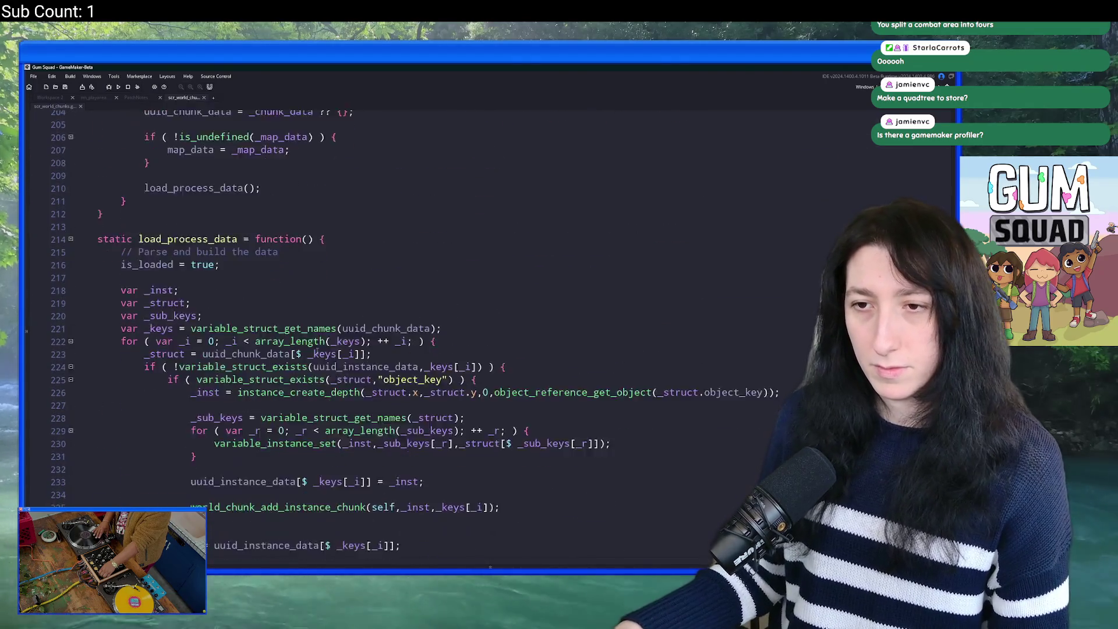
{"action": "scroll", "coordinate": [415, 314], "scroll_direction": "down", "scroll_amount": 18}
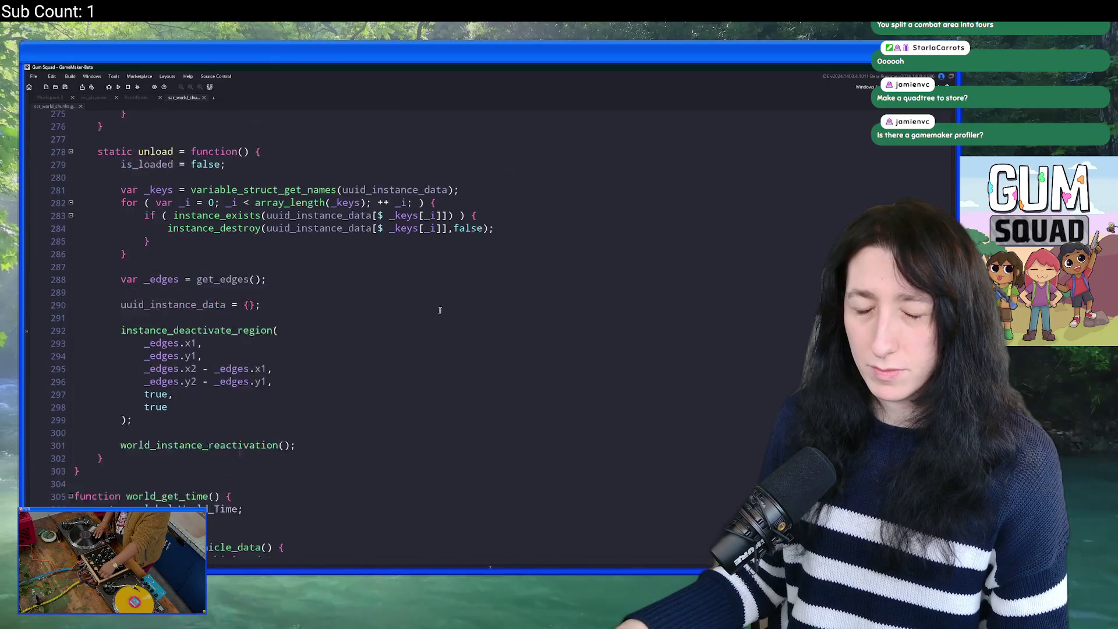
{"action": "scroll", "coordinate": [756, 361], "scroll_direction": "down", "scroll_amount": 2}
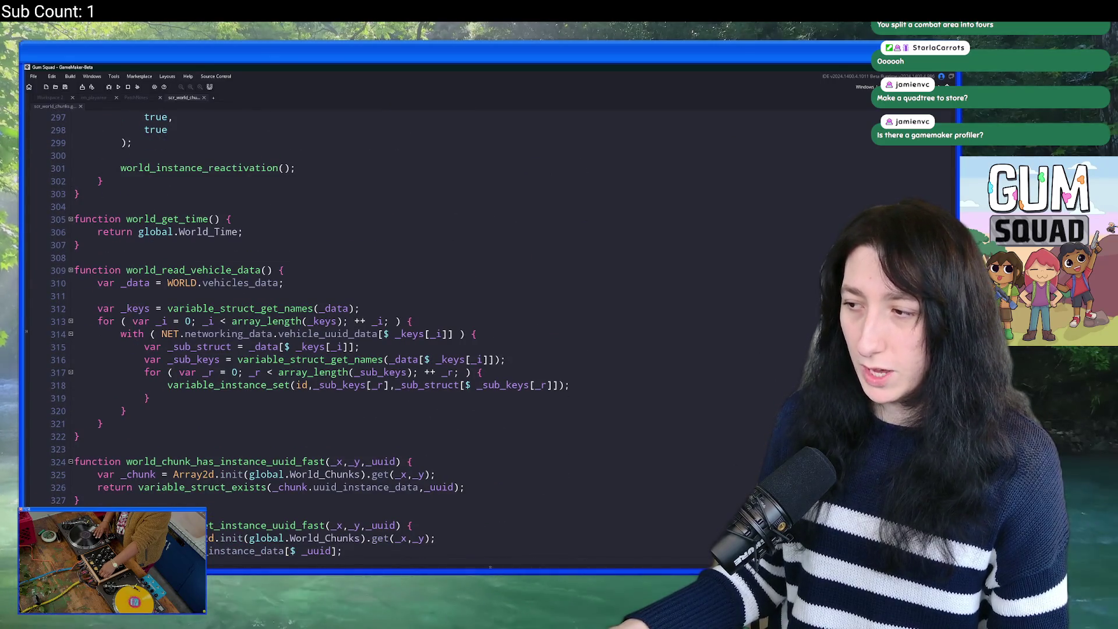
{"action": "scroll", "coordinate": [349, 338], "scroll_direction": "up", "scroll_amount": 20}
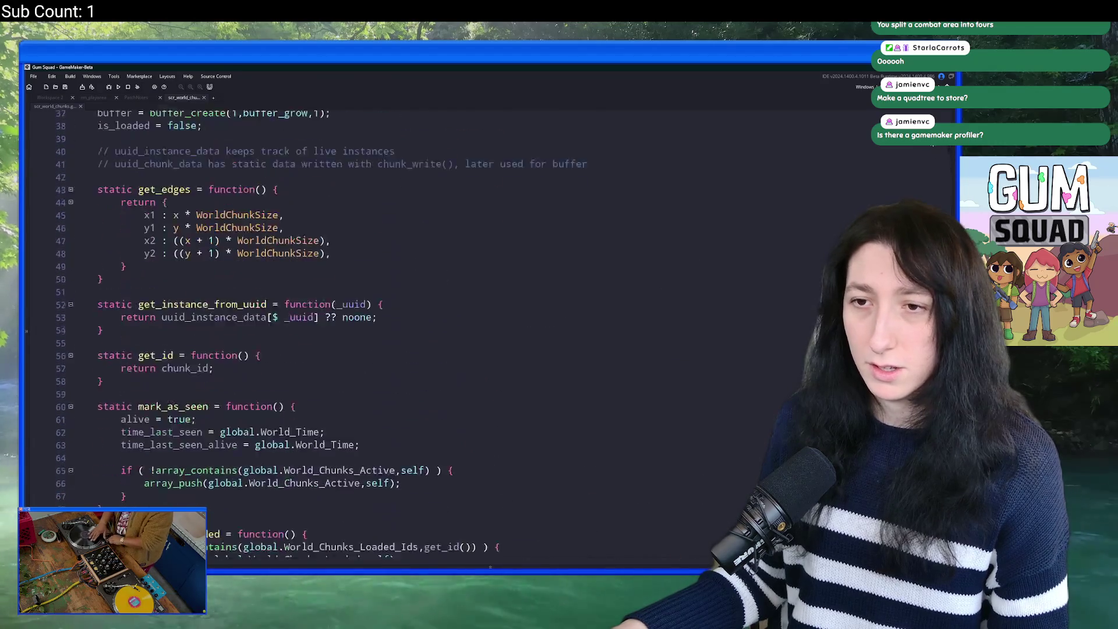
{"action": "scroll", "coordinate": [549, 208], "scroll_direction": "up", "scroll_amount": 2}
{"action": "left_click", "coordinate": [292, 250]}
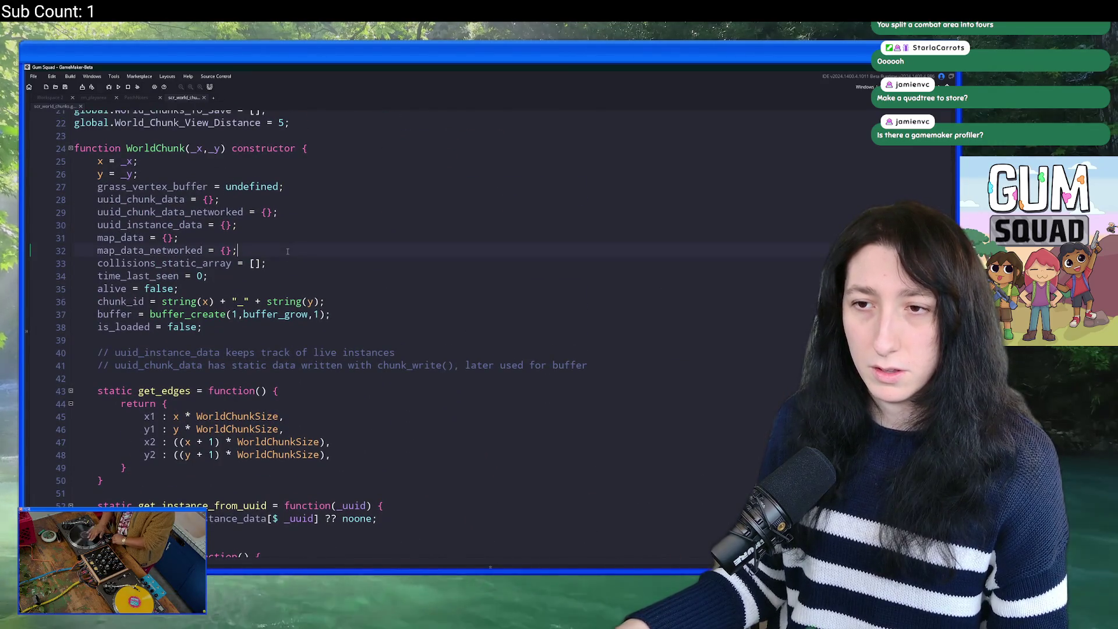
{"action": "key", "text": "Return"}
{"action": "key", "text": "ctrl+z"}
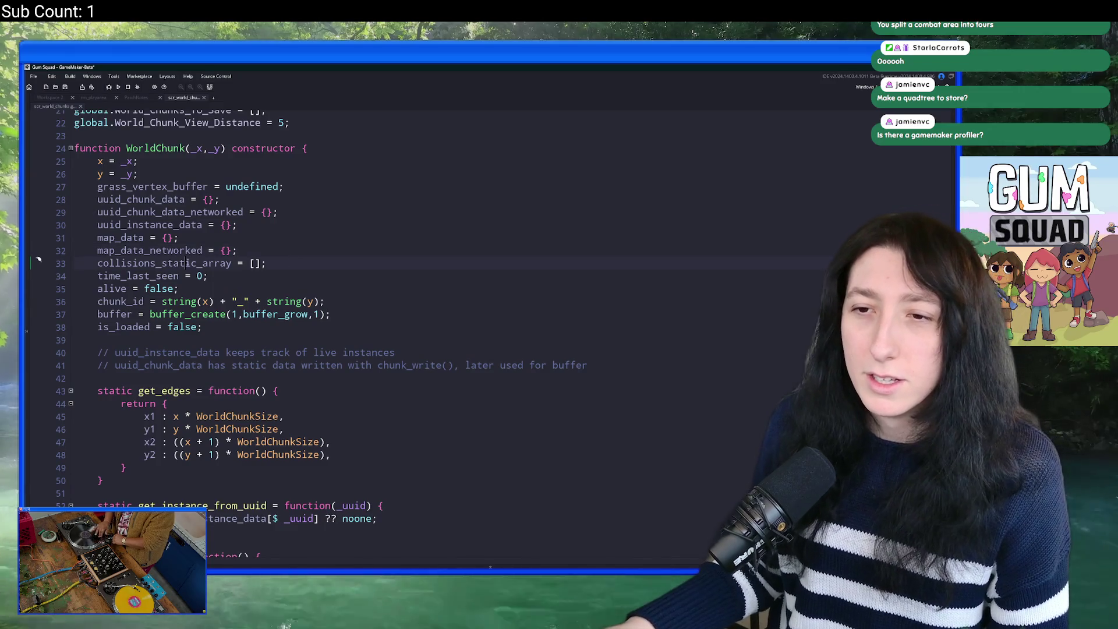
Step: Rename collisions_static_array to instance_chunking_array on line 33 and save the script
{"action": "double_click", "coordinate": [187, 264]}
{"action": "key", "text": "ctrl+f"}
{"action": "key", "text": "Return"}
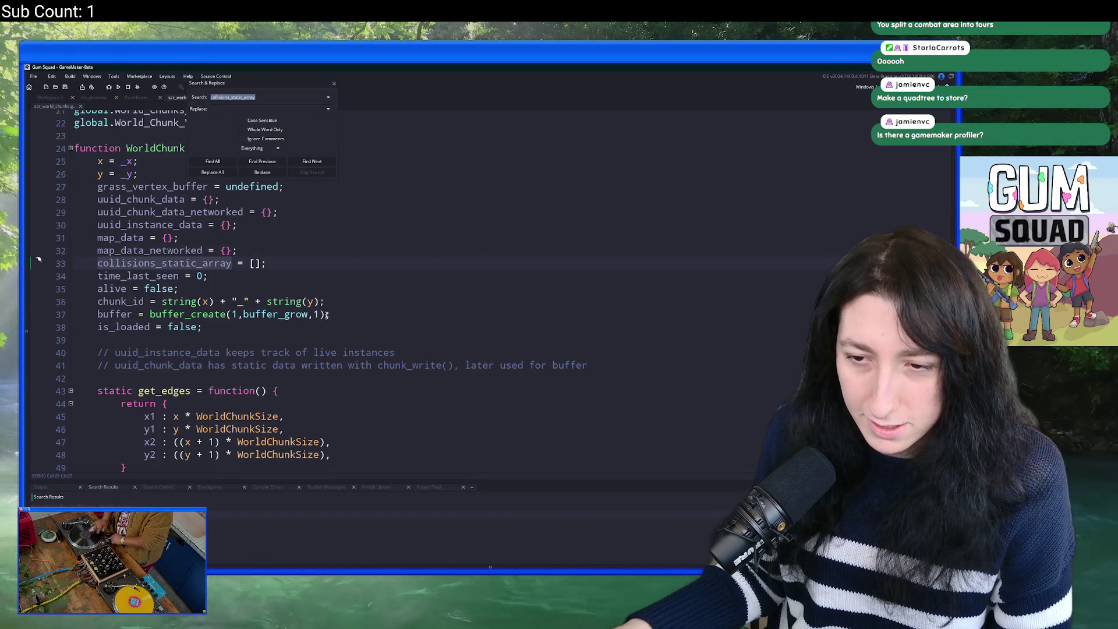
{"action": "left_click", "coordinate": [334, 84]}
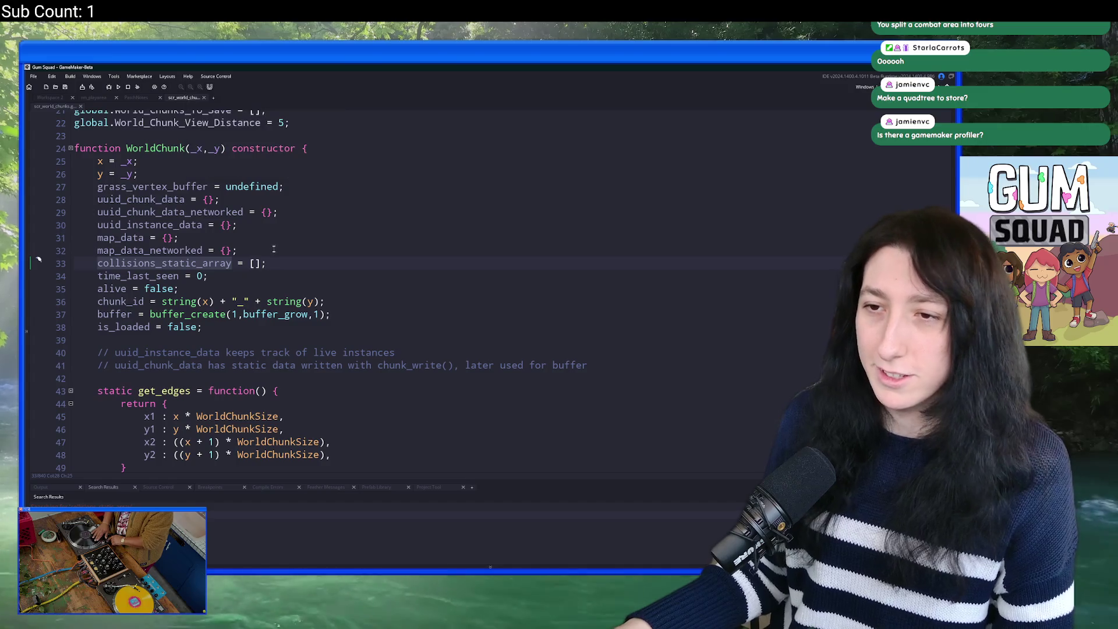
{"action": "left_click", "coordinate": [267, 264]}
{"action": "left_click", "coordinate": [97, 263]}
{"action": "key", "text": "ctrl+Delete"}
{"action": "type", "text": "instance"}
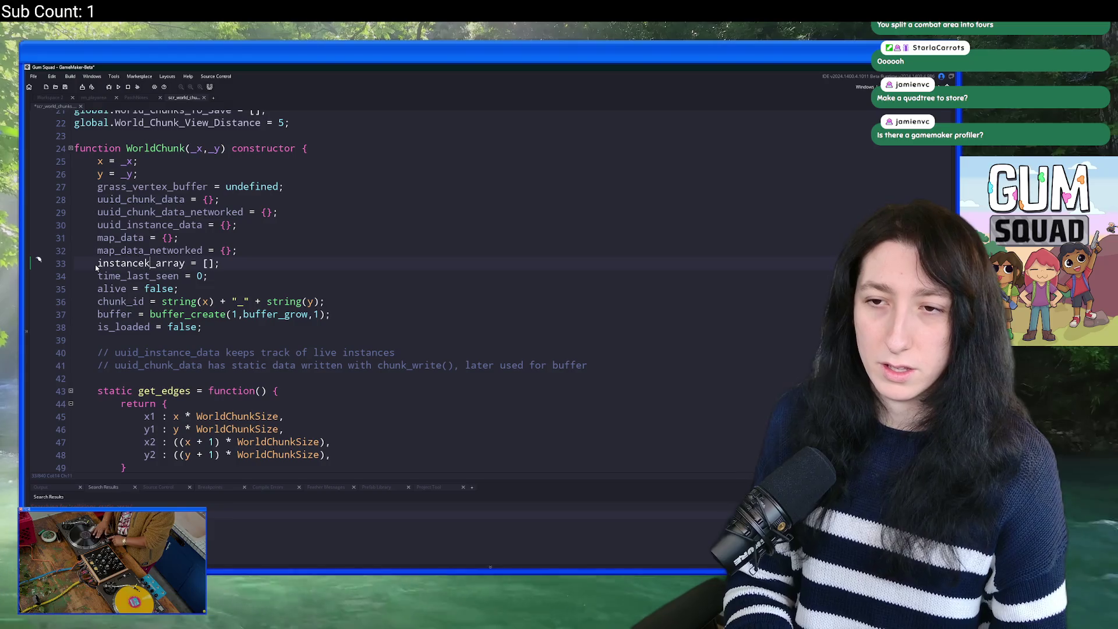
{"action": "type", "text": "_chu"}
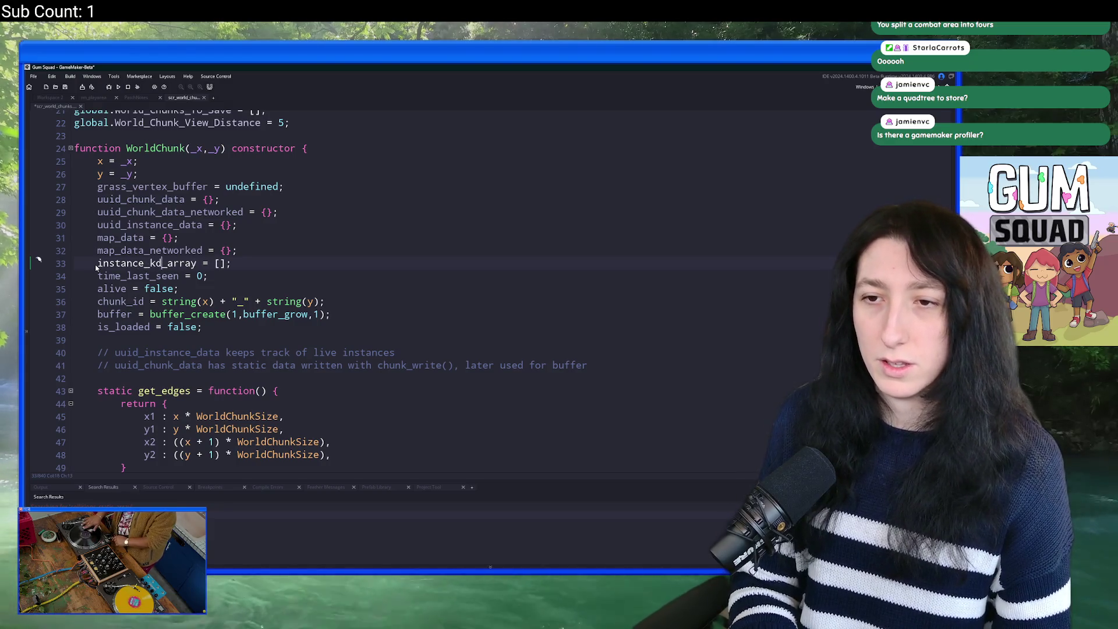
{"action": "type", "text": "nking"}
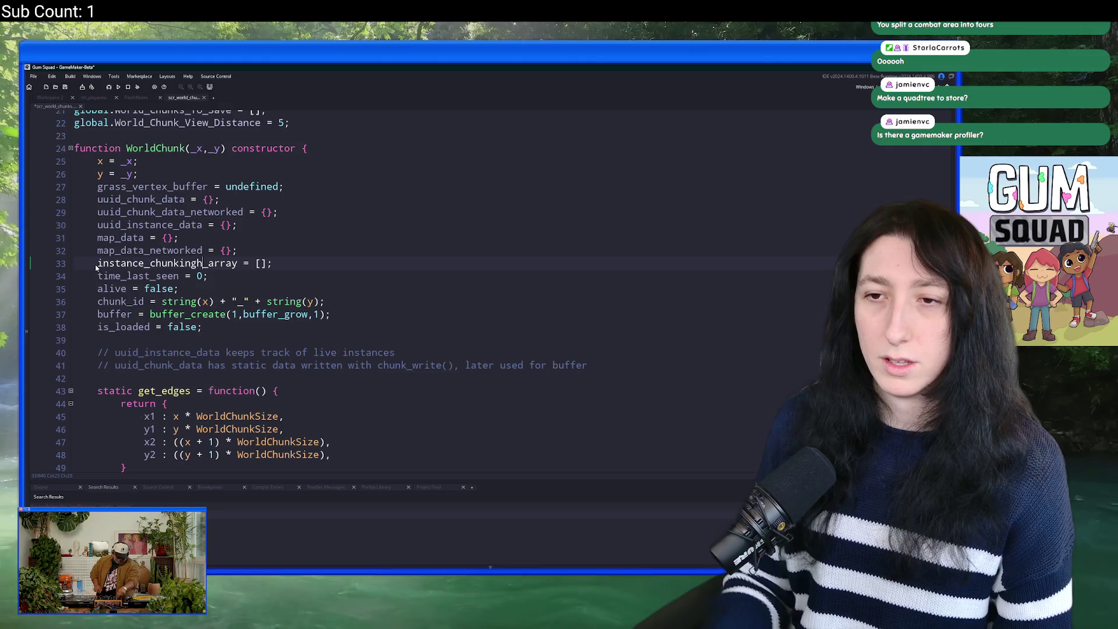
{"action": "key", "text": "ctrl+s"}
Step: Review the global world variables above WorldChunk, leaving the caret at the end of line 22
{"action": "left_click", "coordinate": [180, 250]}
{"action": "double_click", "coordinate": [182, 251]}
{"action": "double_click", "coordinate": [201, 262]}
{"action": "left_click", "coordinate": [283, 261]}
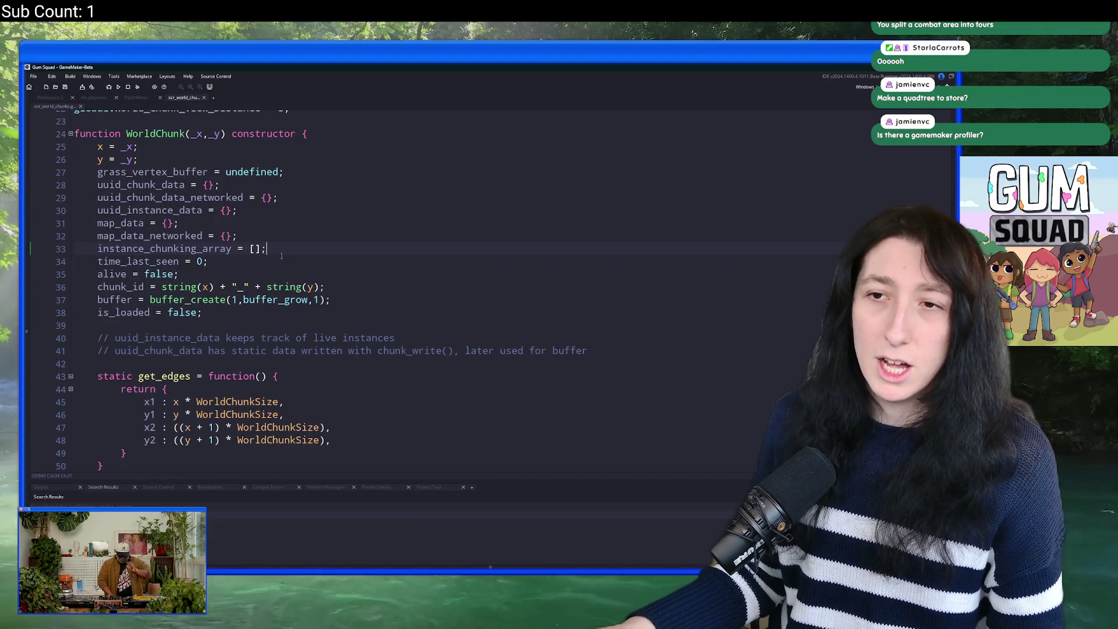
{"action": "scroll", "coordinate": [281, 256], "scroll_direction": "up", "scroll_amount": 5}
{"action": "left_click", "coordinate": [312, 275]}
{"action": "left_click", "coordinate": [308, 295]}
{"action": "scroll", "coordinate": [308, 295], "scroll_direction": "down", "scroll_amount": 4}
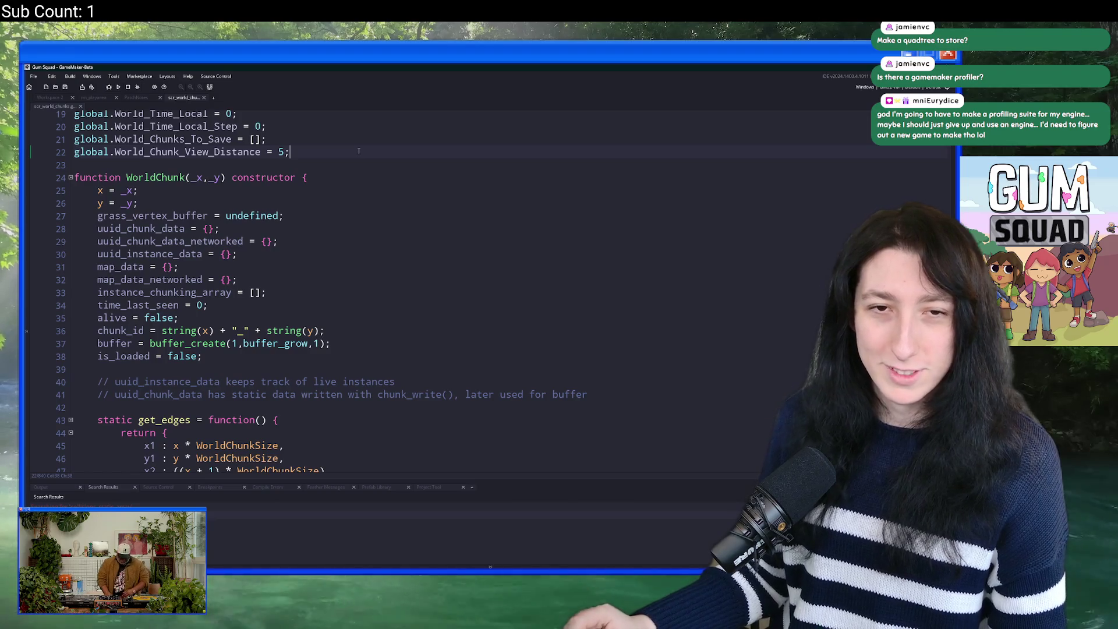
Step: Insert blank lines after line 22, above the WorldChunk constructor
{"action": "key", "text": "Return"}
{"action": "key", "text": "Return"}
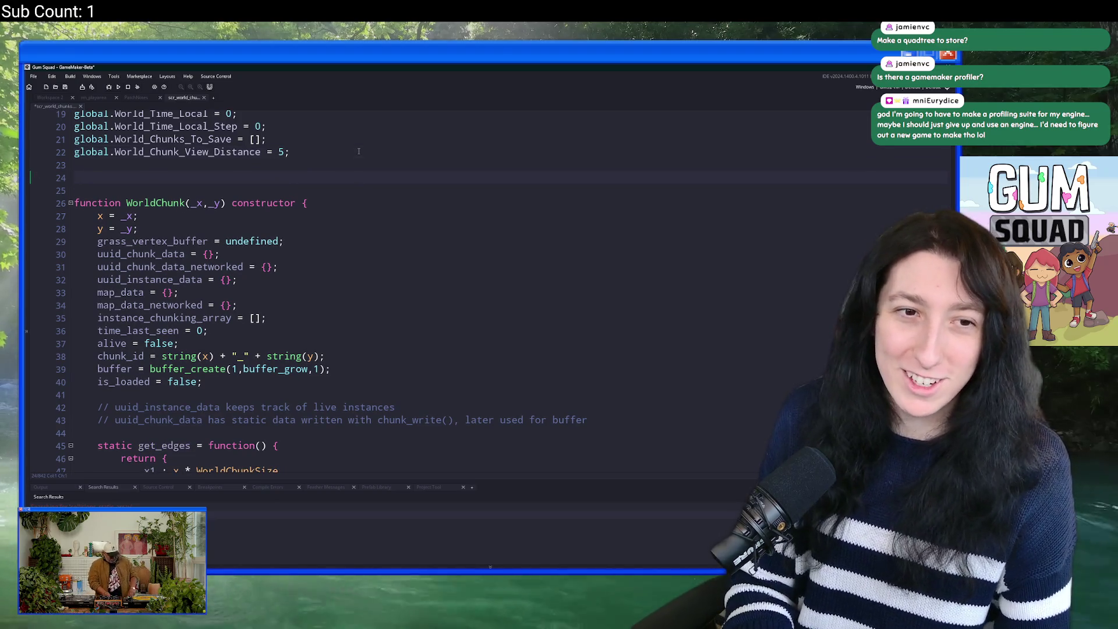
{"action": "type", "text": "asdf"}
{"action": "key", "text": "BackSpace"}
{"action": "key", "text": "BackSpace"}
{"action": "key", "text": "BackSpace"}
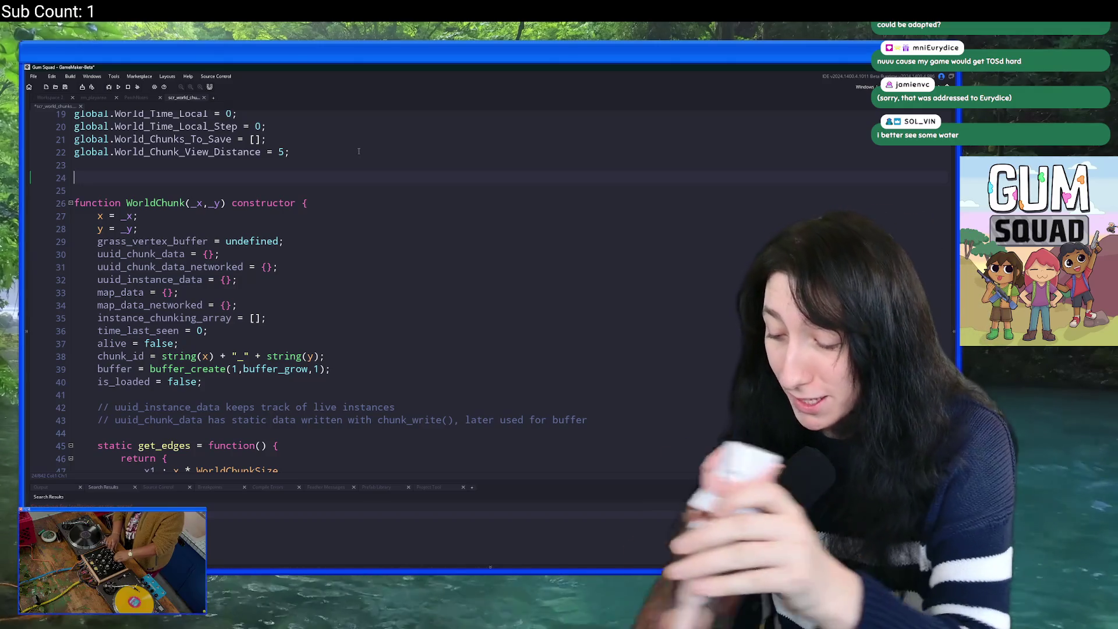
Step: Declare an InstanceData(_instance) constructor above WorldChunk with an x assignment inside
{"action": "type", "text": "function"}
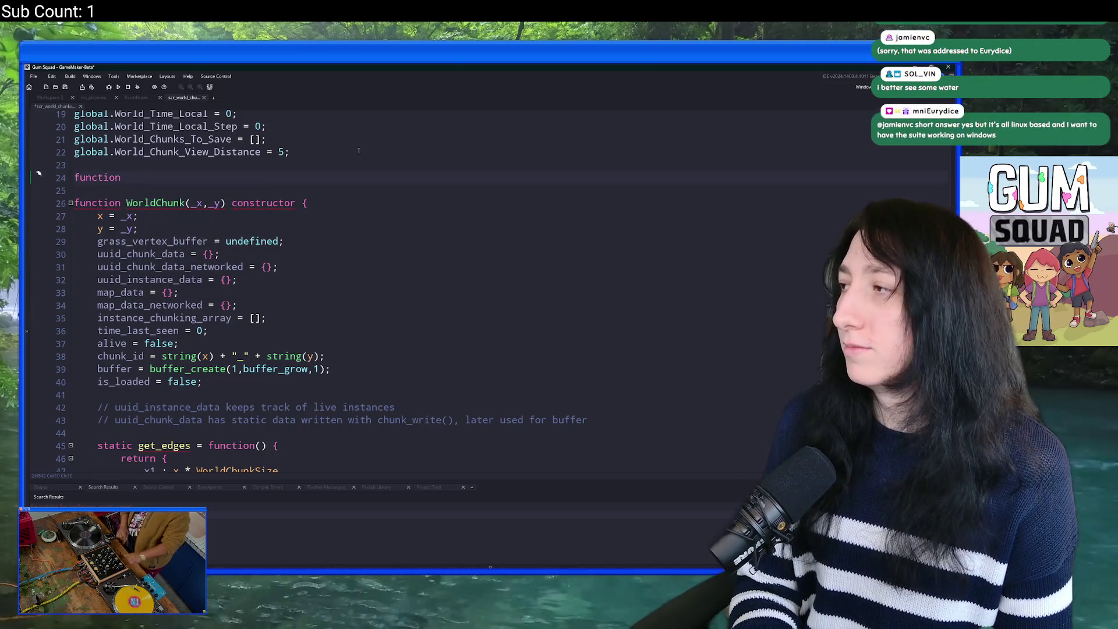
{"action": "type", "text": "instance_id"}
{"action": "key", "text": "BackSpace"}
{"action": "key", "text": "BackSpace"}
{"action": "key", "text": "BackSpace"}
{"action": "key", "text": "BackSpace"}
{"action": "key", "text": "BackSpace"}
{"action": "type", "text": "Instance"}
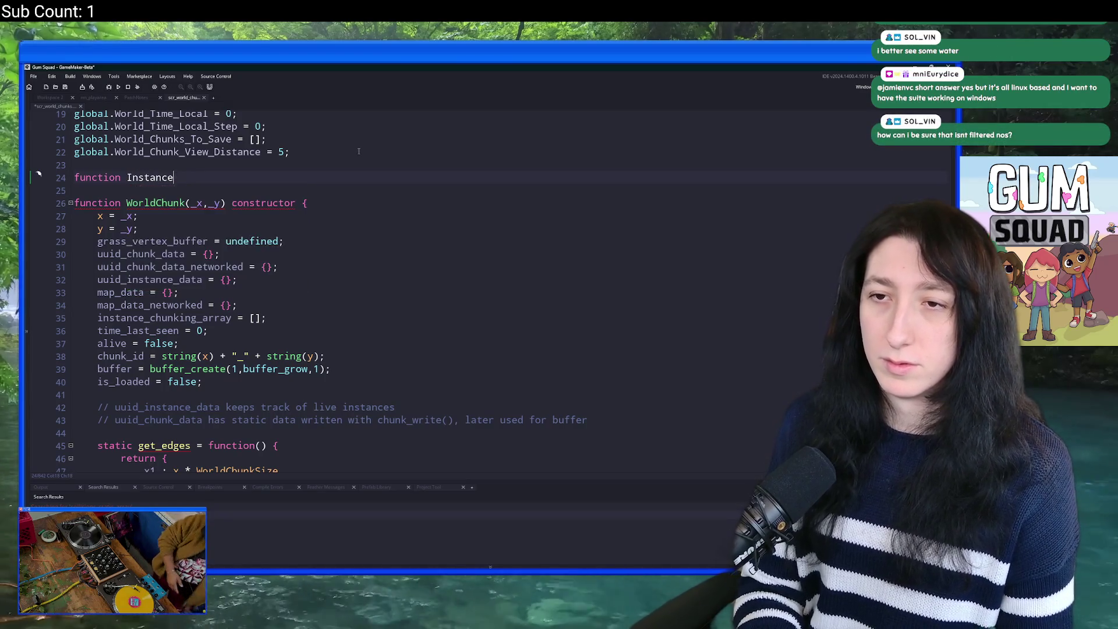
{"action": "type", "text": "Data"}
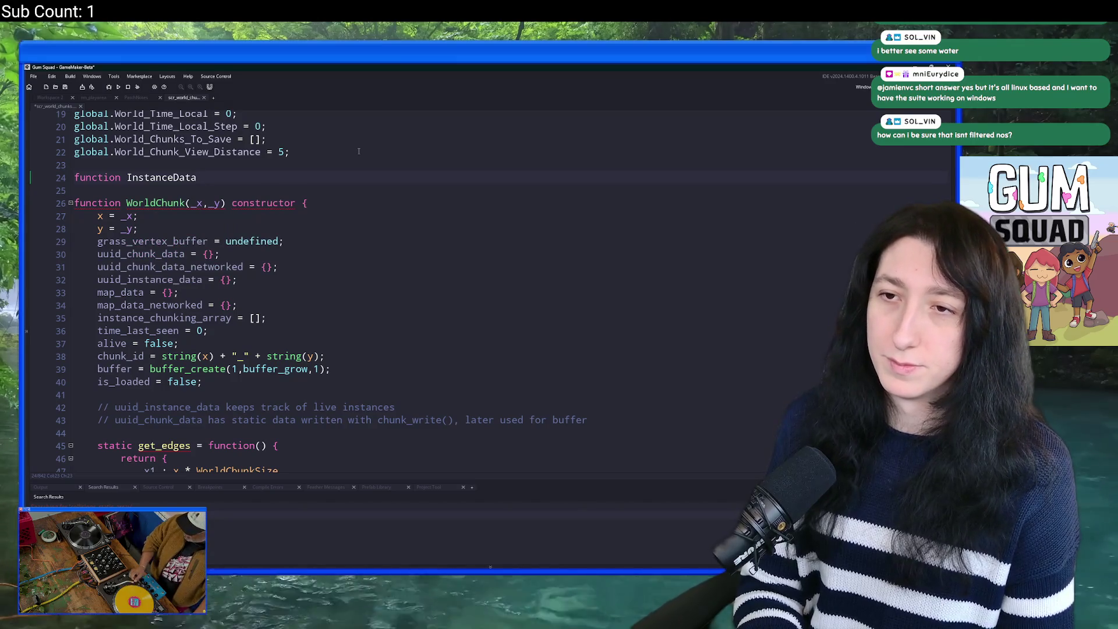
{"action": "type", "text": "() construc"}
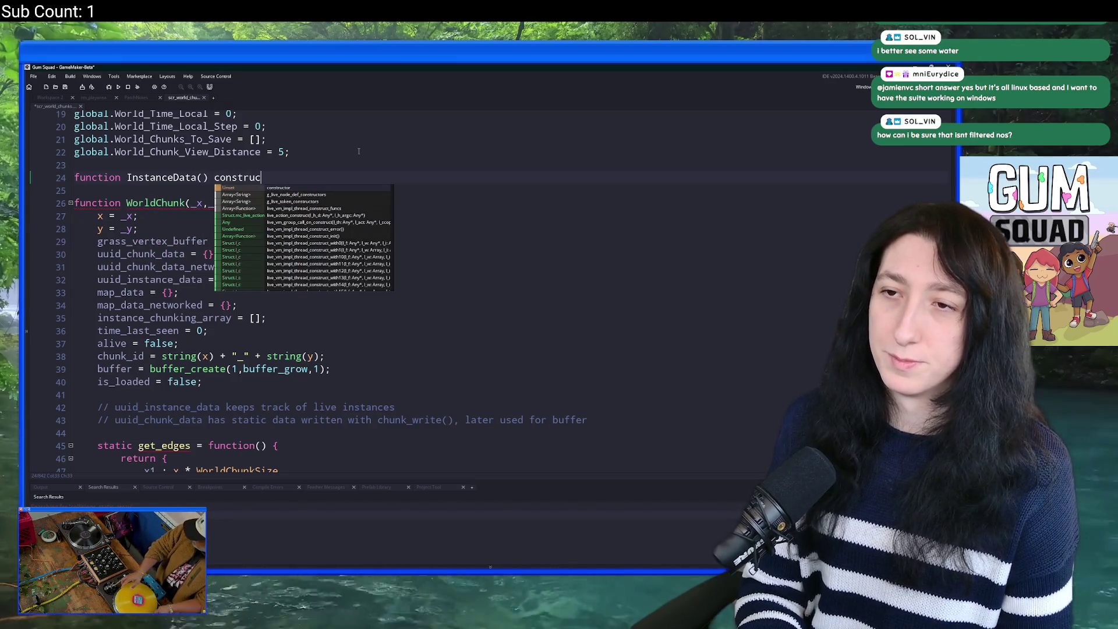
{"action": "type", "text": "tor {"}
{"action": "key", "text": "Return"}
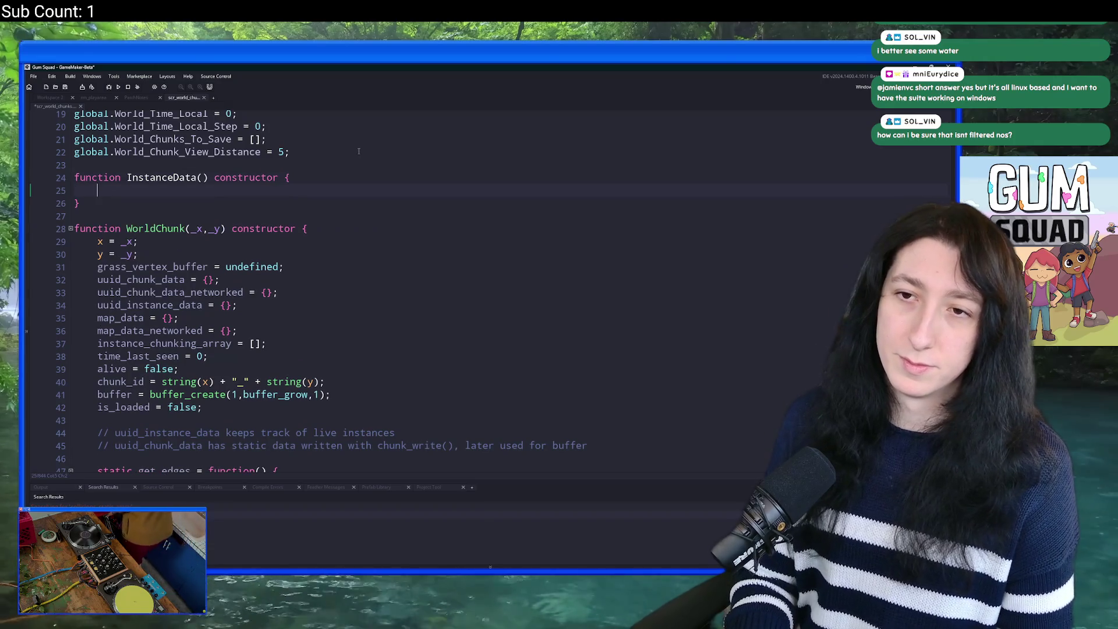
{"action": "type", "text": "x :"}
{"action": "left_click", "coordinate": [200, 178]}
{"action": "type", "text": "_inst"}
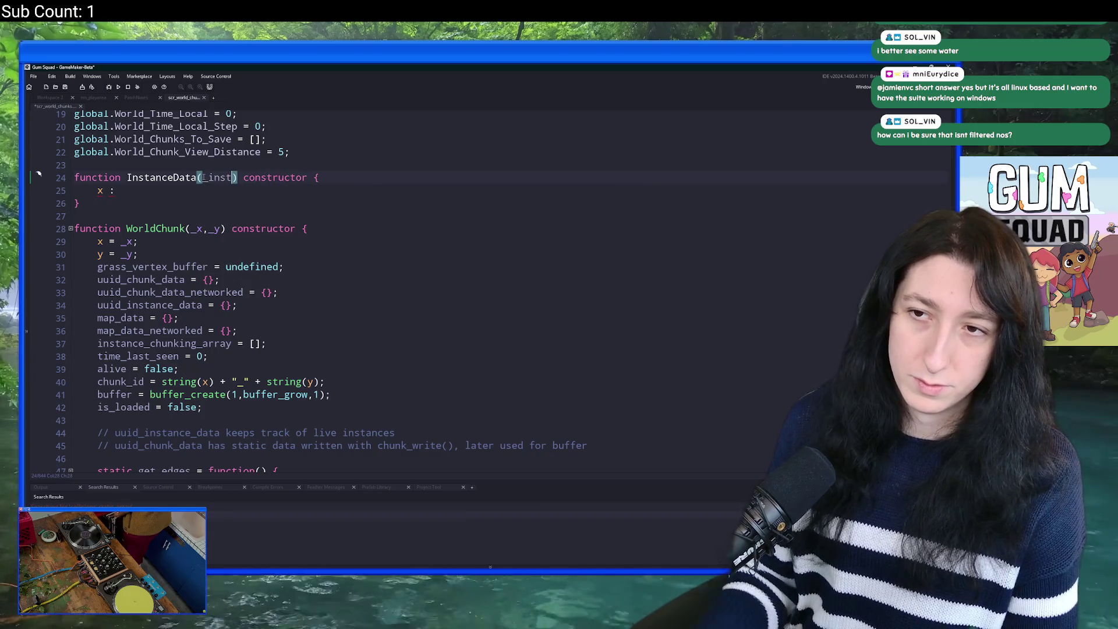
{"action": "type", "text": "ance"}
Step: Try wrapping the x line in a with ( _instance ) block, then undo back to x = _instance.x
{"action": "left_click", "coordinate": [416, 177]}
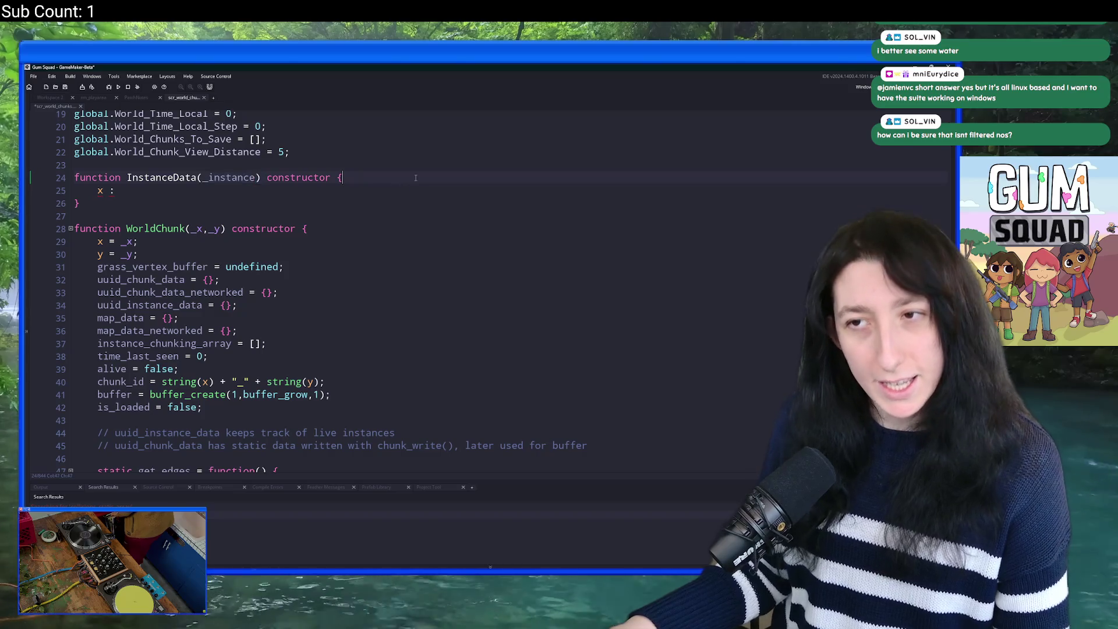
{"action": "key", "text": "Return"}
{"action": "type", "text": "with ( _instance ) {"}
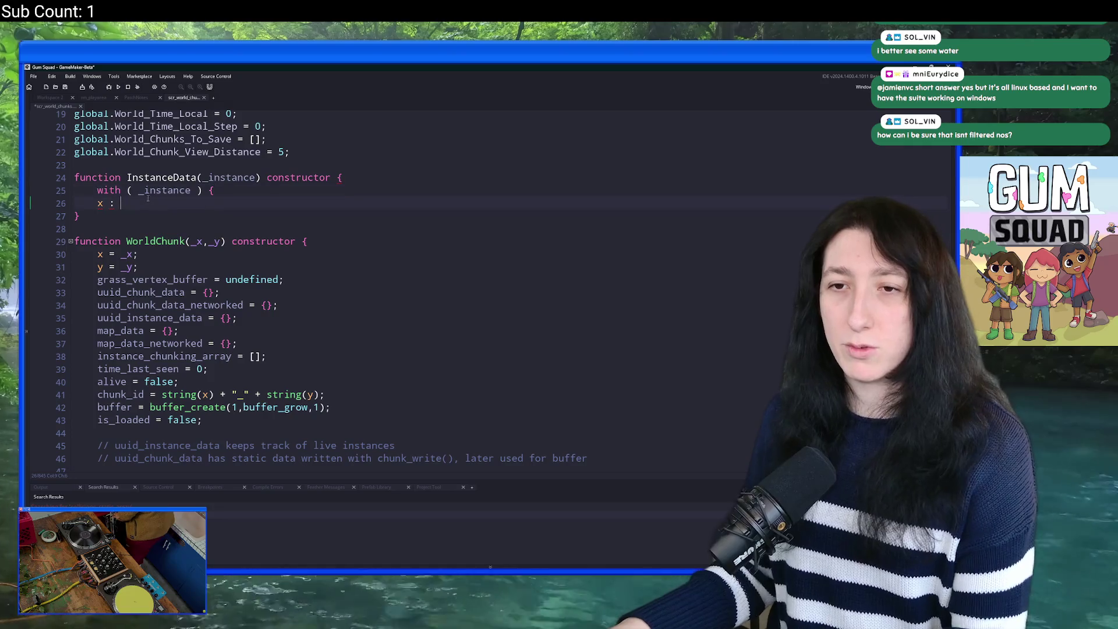
{"action": "key", "text": "BackSpace"}
{"action": "key", "text": "BackSpace"}
{"action": "key", "text": "Return"}
{"action": "type", "text": "}"}
{"action": "key", "text": "Up"}
{"action": "key", "text": "Home"}
{"action": "key", "text": "Tab"}
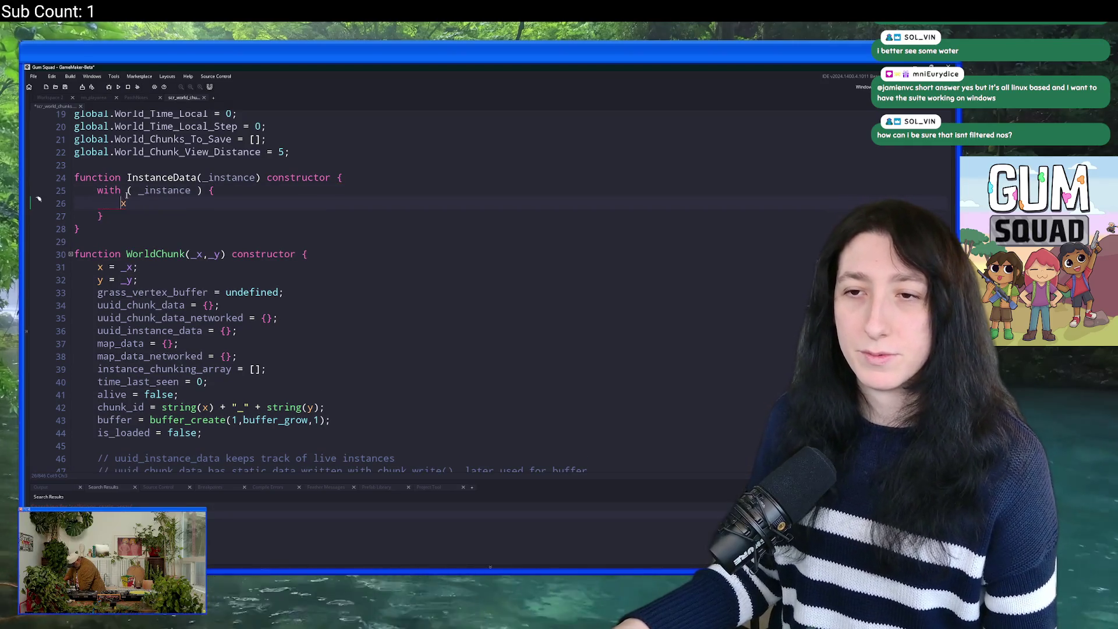
{"action": "key", "text": "ctrl+z"}
{"action": "key", "text": "ctrl+z"}
{"action": "key", "text": "ctrl+z"}
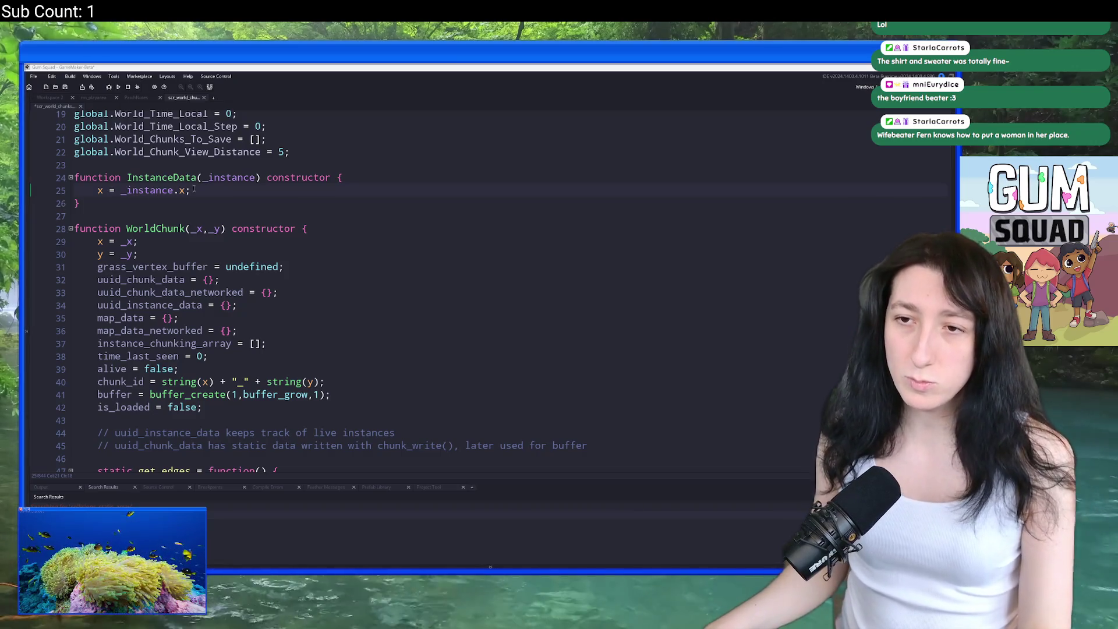
Step: Duplicate the x assignment into a _instance.y line and an image_xscale line
{"action": "key", "text": "ctrl+d"}
{"action": "key", "text": "BackSpace"}
{"action": "key", "text": "BackSpace"}
{"action": "type", "text": "y;"}
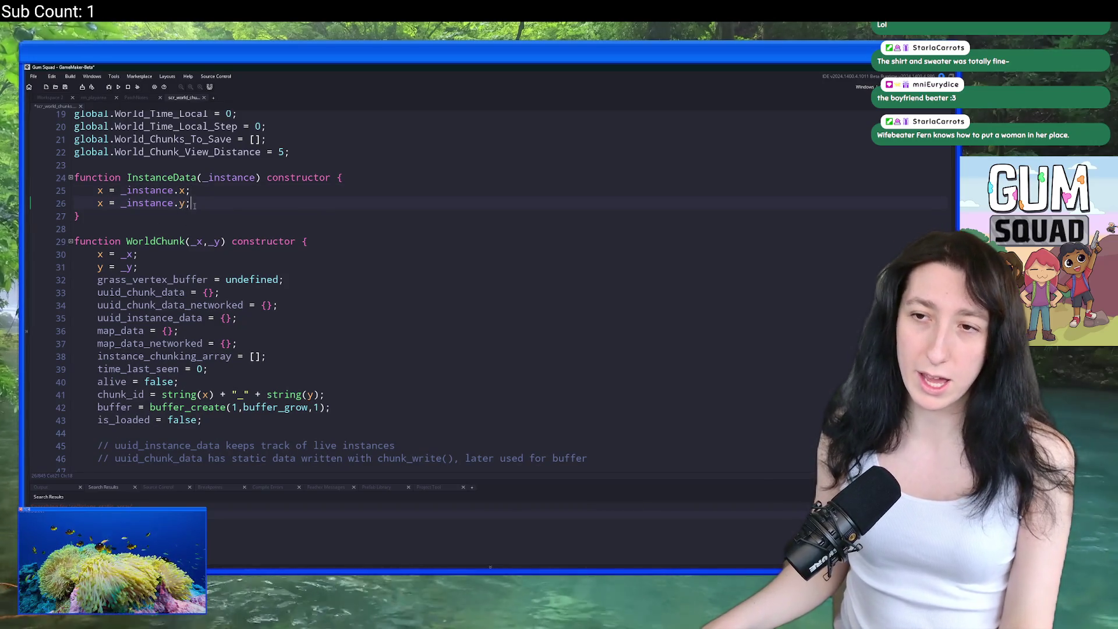
{"action": "key", "text": "ctrl+d"}
{"action": "double_click", "coordinate": [181, 216]}
{"action": "type", "text": "iumag"}
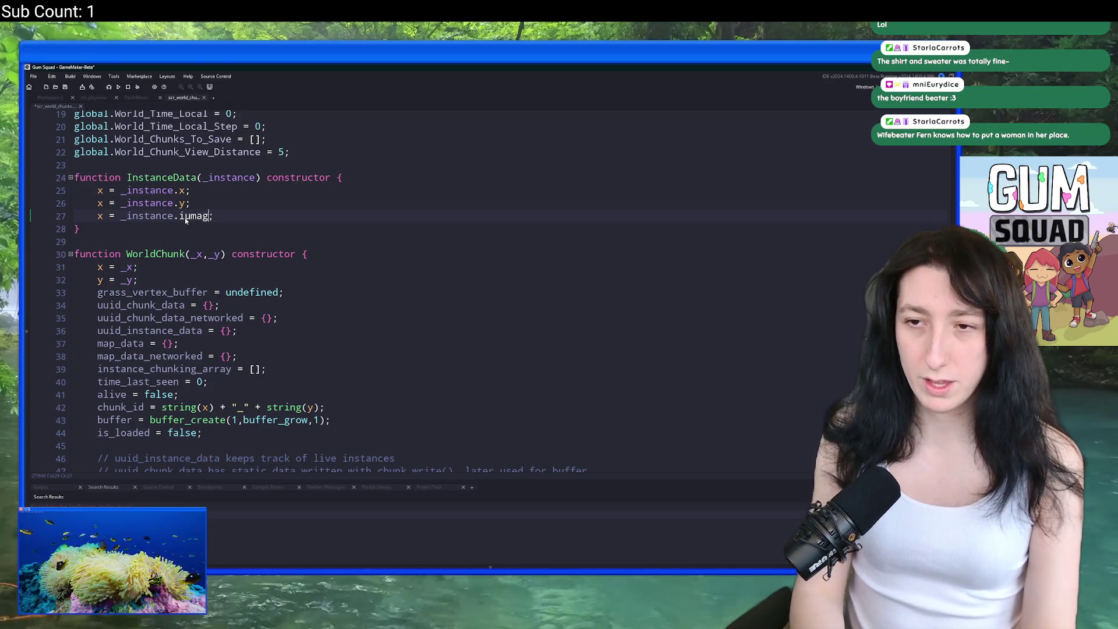
{"action": "key", "text": "BackSpace"}
{"action": "key", "text": "BackSpace"}
{"action": "key", "text": "BackSpace"}
{"action": "type", "text": "image_"}
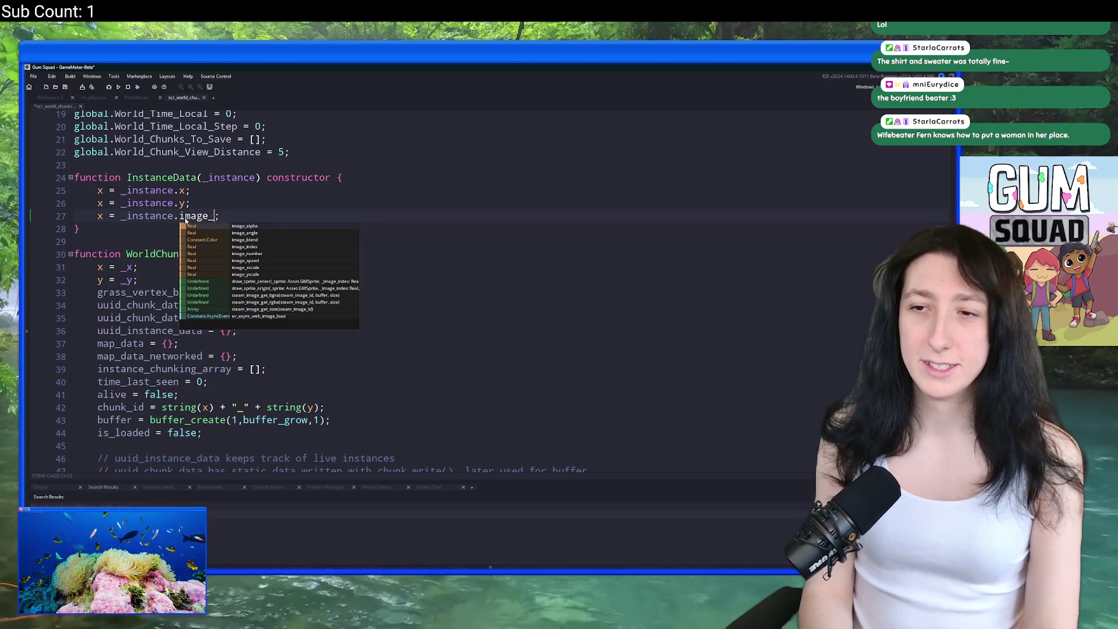
{"action": "type", "text": "xscale"}
{"action": "key", "text": "BackSpace"}
{"action": "key", "text": "BackSpace"}
{"action": "key", "text": "BackSpace"}
{"action": "key", "text": "BackSpace"}
{"action": "type", "text": "scale"}
Step: Add an image_yscale copy and rename the leading targets to image_xscale and image_yscale
{"action": "key", "text": "ctrl+d"}
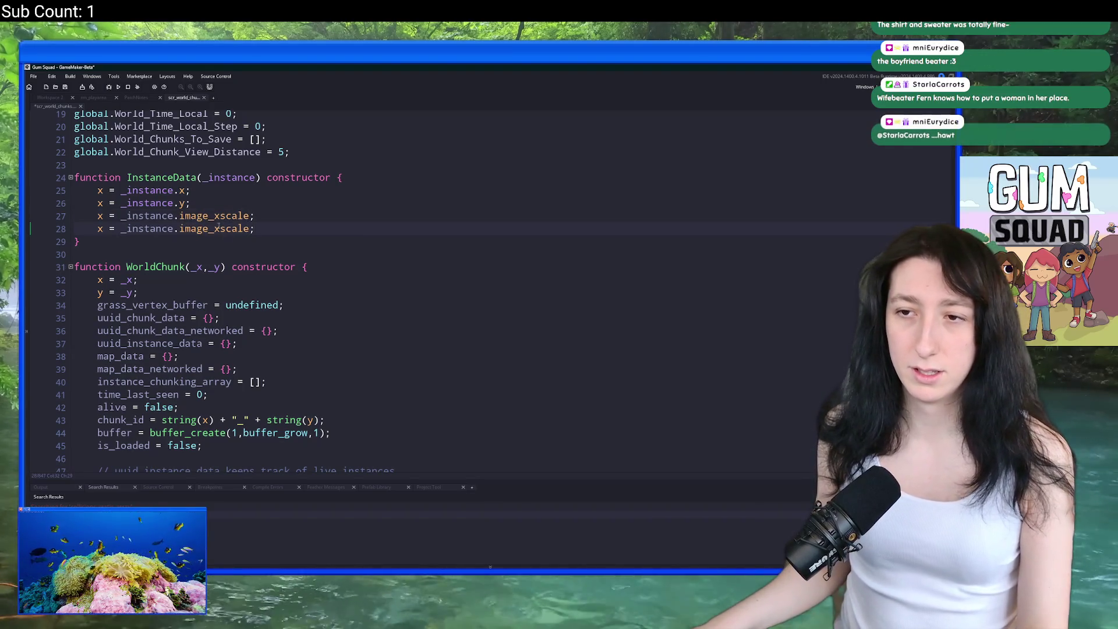
{"action": "left_click", "coordinate": [218, 229]}
{"action": "key", "text": "BackSpace"}
{"action": "type", "text": "y"}
{"action": "double_click", "coordinate": [100, 229]}
{"action": "type", "text": "y"}
{"action": "left_click", "coordinate": [100, 216]}
{"action": "key", "text": "End"}
{"action": "left_click", "coordinate": [102, 216]}
{"action": "double_click", "coordinate": [102, 216]}
{"action": "type", "text": "image_xscale"}
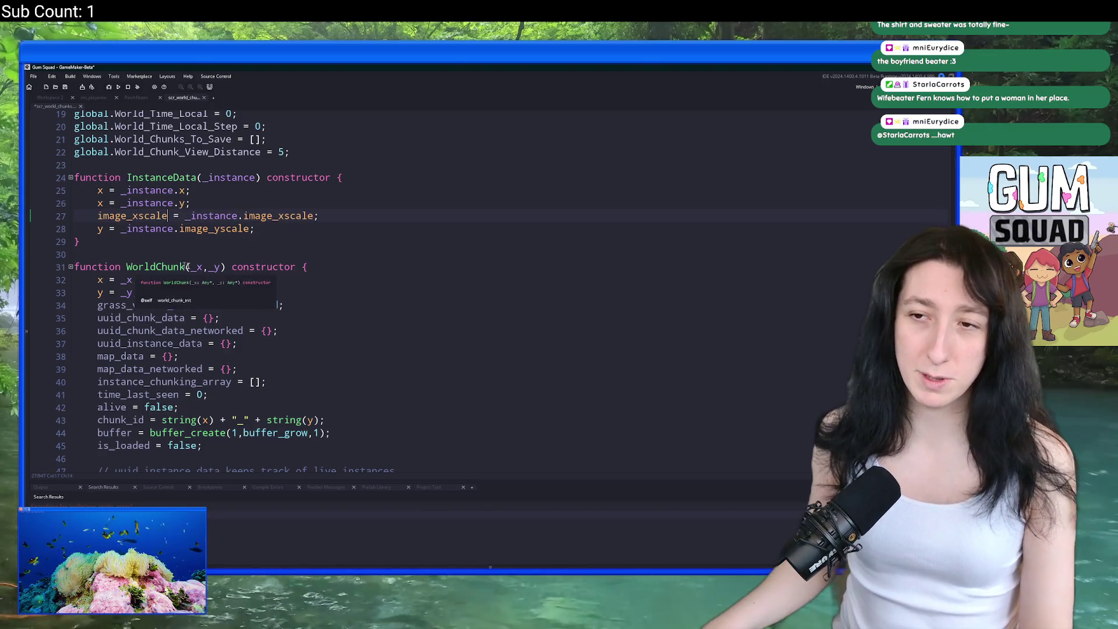
{"action": "left_click", "coordinate": [106, 224]}
{"action": "key", "text": "End"}
{"action": "key", "text": "ctrl+c"}
{"action": "double_click", "coordinate": [101, 229]}
{"action": "key", "text": "ctrl+v"}
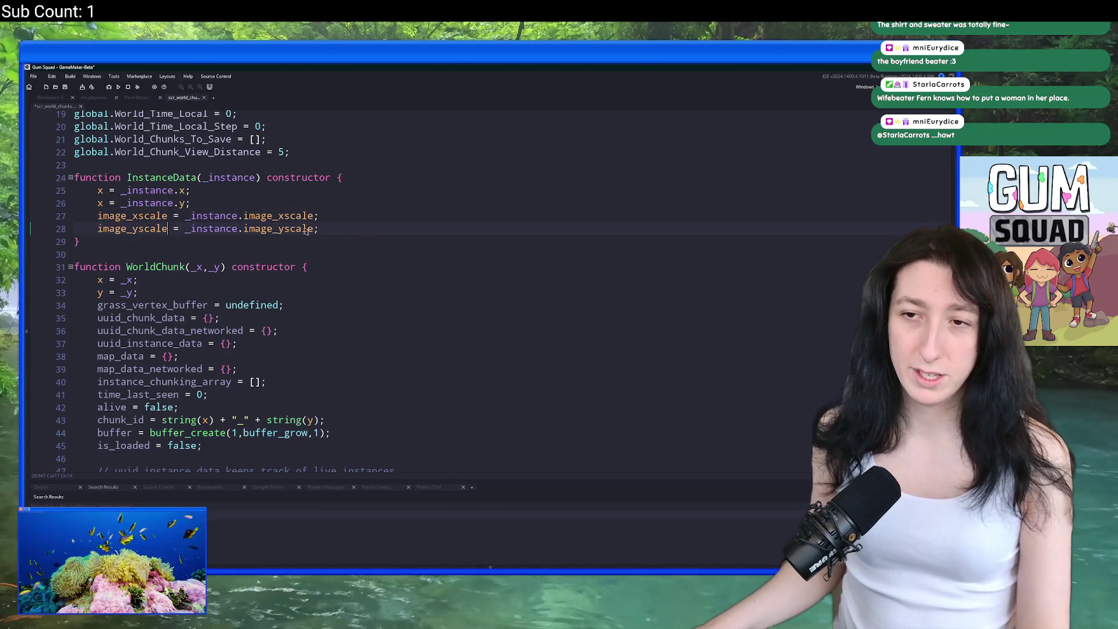
Step: Add a with ( _instance) block below the four assignments, then delete it again
{"action": "left_click", "coordinate": [76, 164]}
{"action": "left_click", "coordinate": [100, 190]}
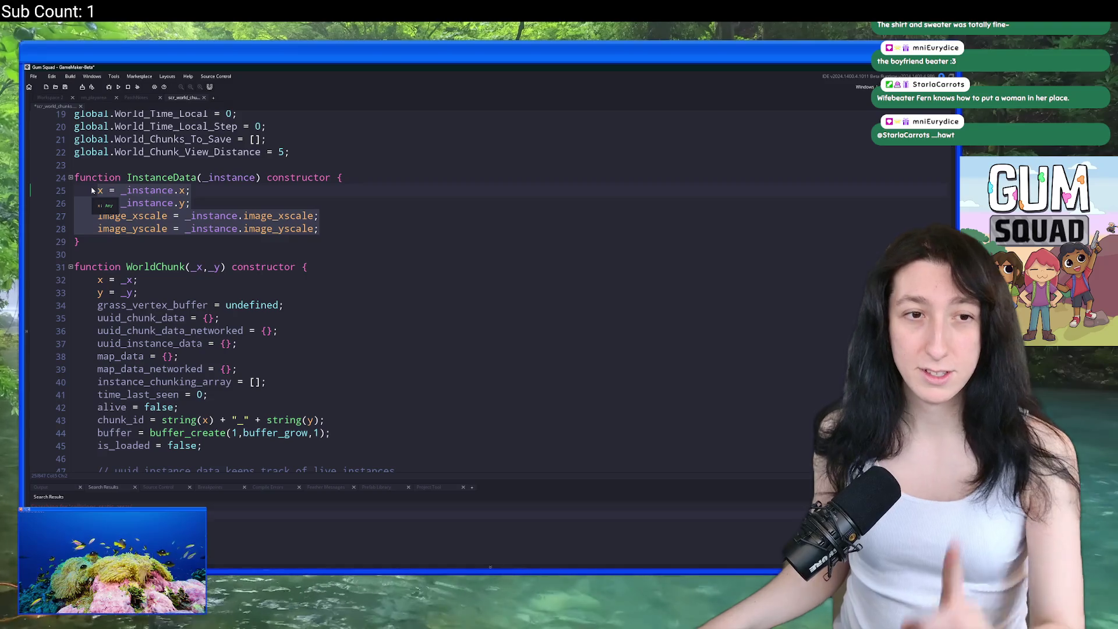
{"action": "left_click", "coordinate": [359, 231]}
{"action": "key", "text": "Return"}
{"action": "key", "text": "Return"}
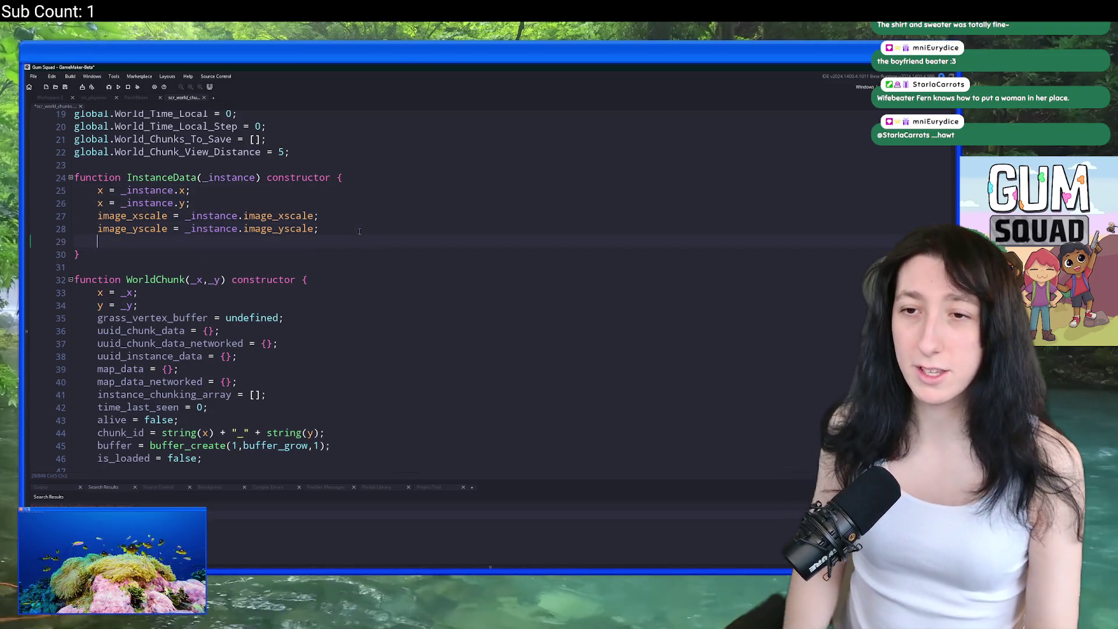
{"action": "type", "text": "with ( _instance) {"}
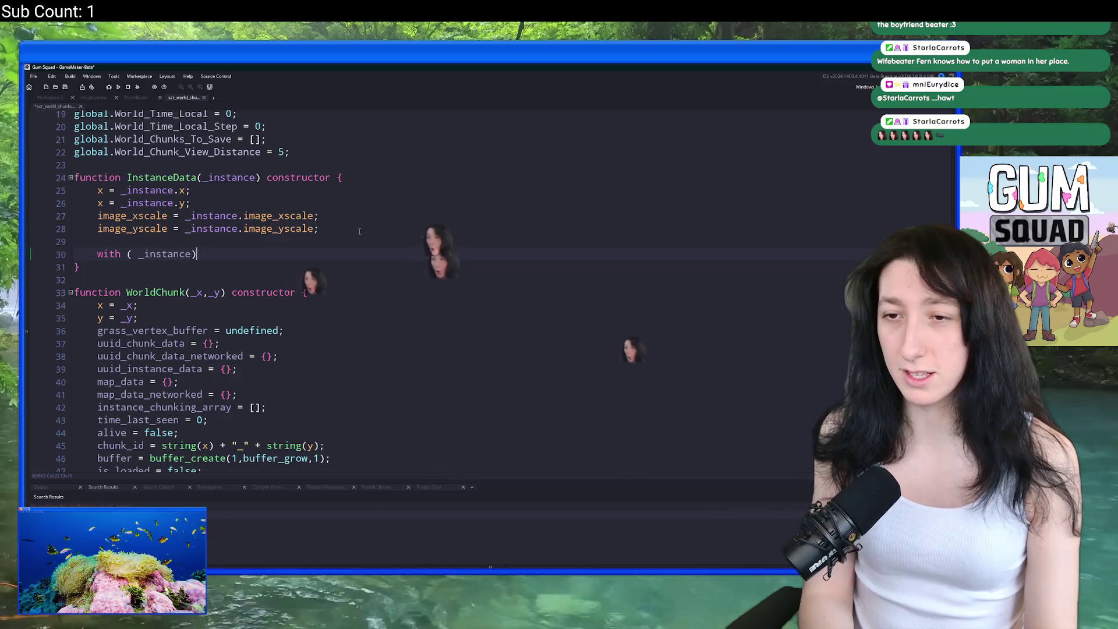
{"action": "key", "text": "Return"}
{"action": "left_click_drag", "start_coordinate": [331, 218], "coordinate": [239, 229]}
{"action": "left_click", "coordinate": [191, 274]}
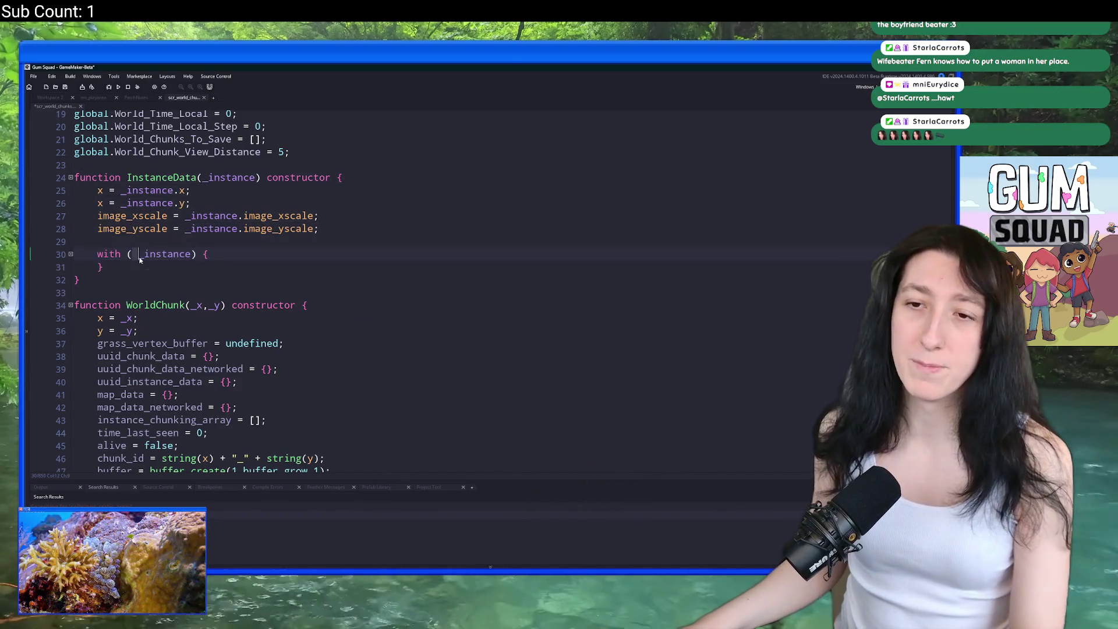
{"action": "left_click_drag", "start_coordinate": [105, 268], "coordinate": [82, 244]}
{"action": "key", "text": "BackSpace"}
{"action": "key", "text": "BackSpace"}
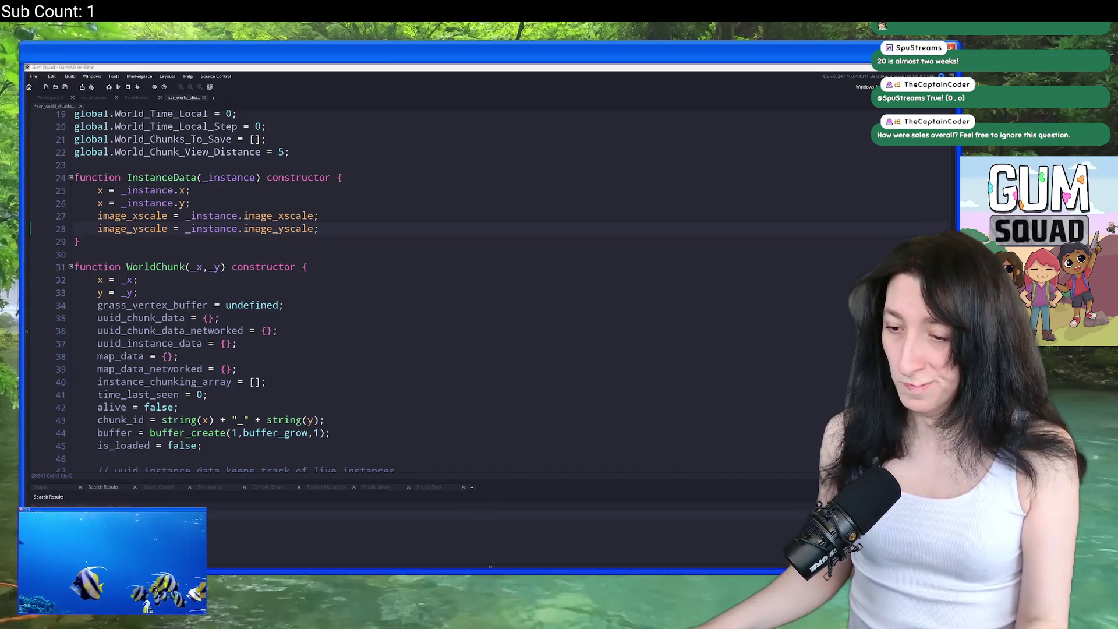
Step: Open a new browser window from the Edge taskbar jump list
{"action": "right_click", "coordinate": [435, 574]}
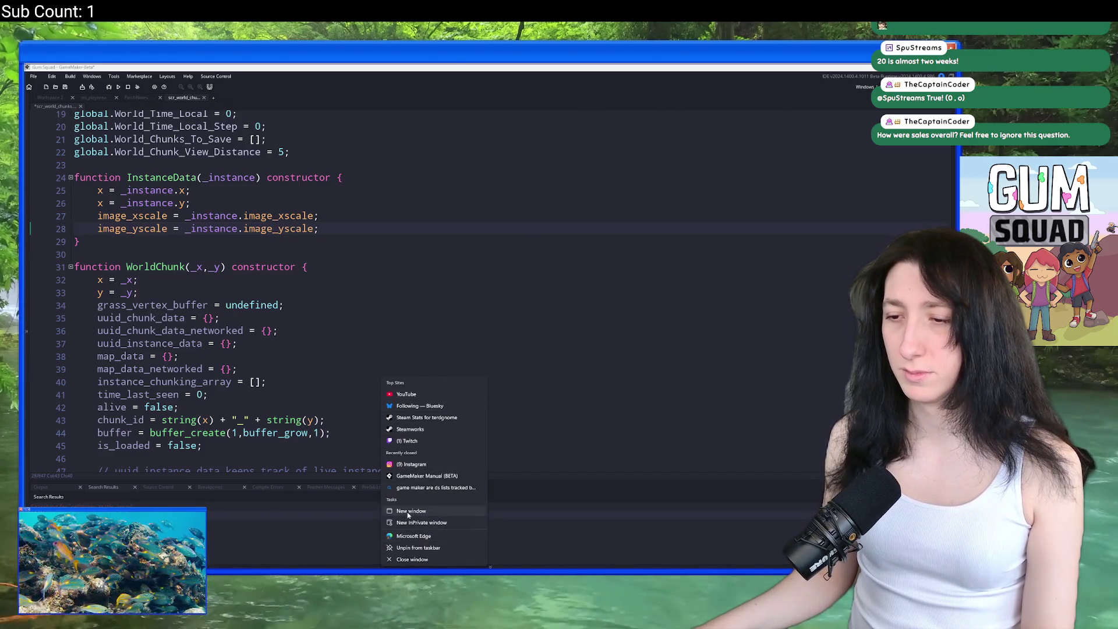
{"action": "left_click", "coordinate": [753, 300]}
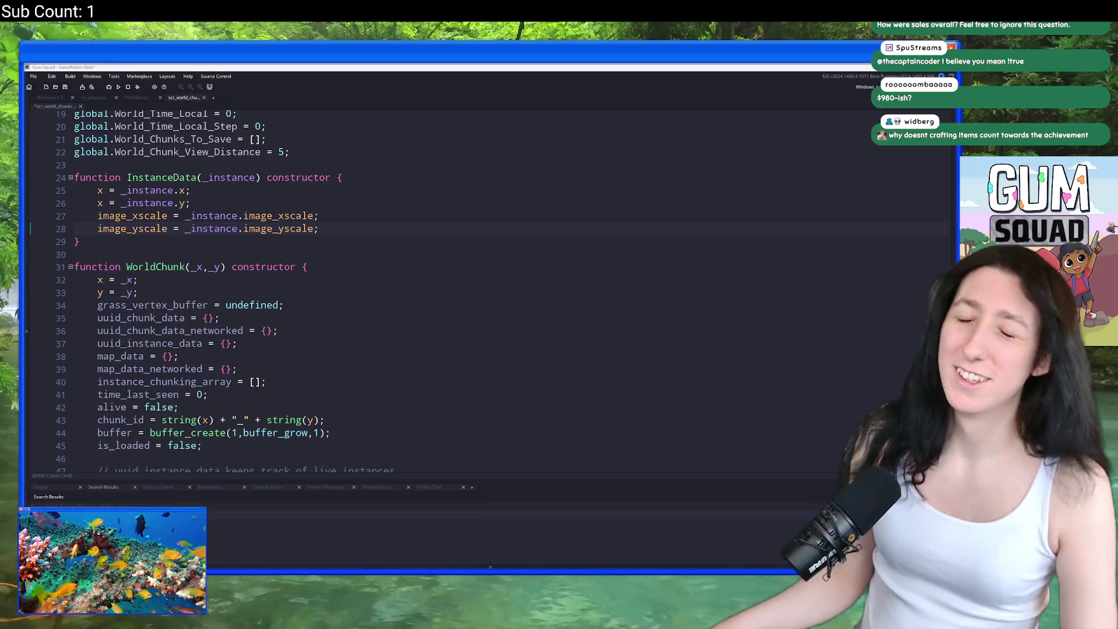
Step: Clear the old json term from Search and Replace and dismiss it without searching
{"action": "left_click", "coordinate": [344, 343]}
{"action": "key", "text": "ctrl+f"}
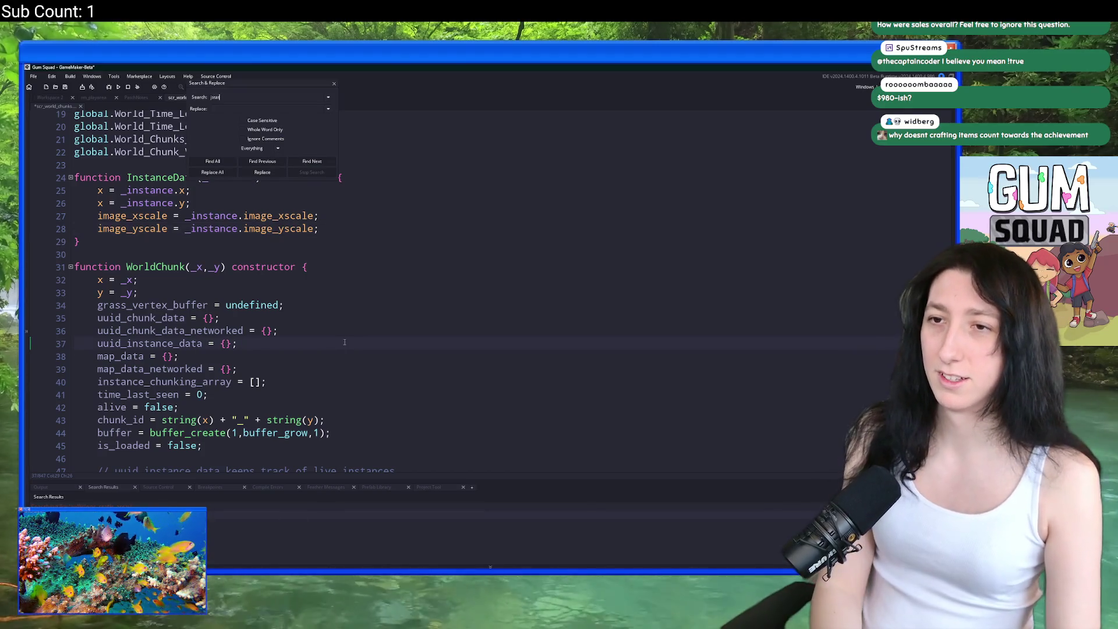
{"action": "key", "text": "ctrl+a"}
{"action": "key", "text": "BackSpace"}
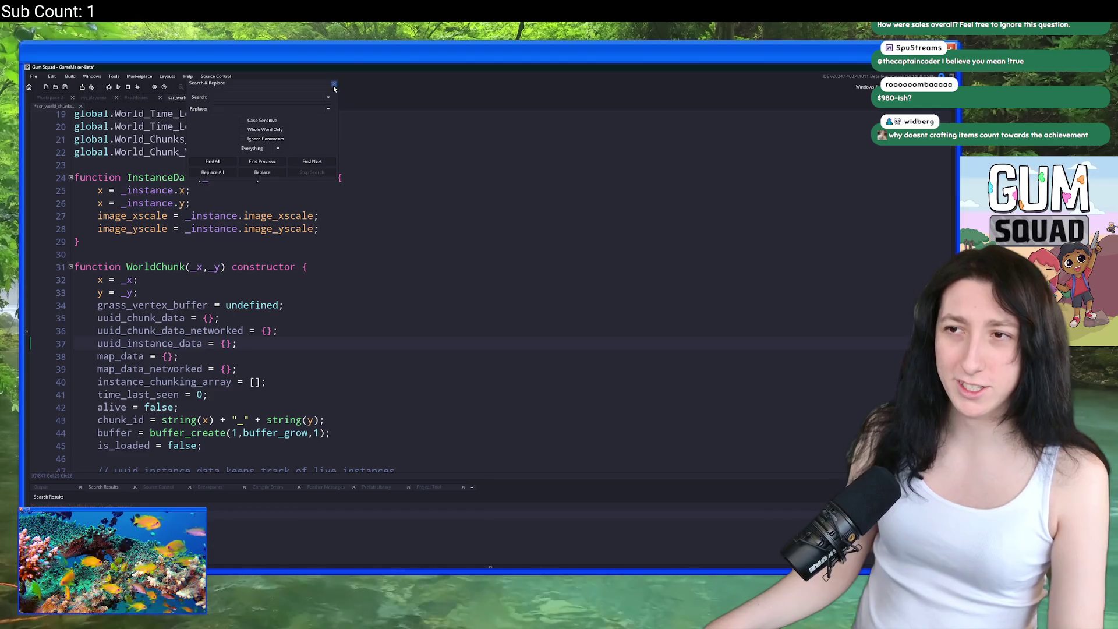
{"action": "left_click", "coordinate": [333, 84]}
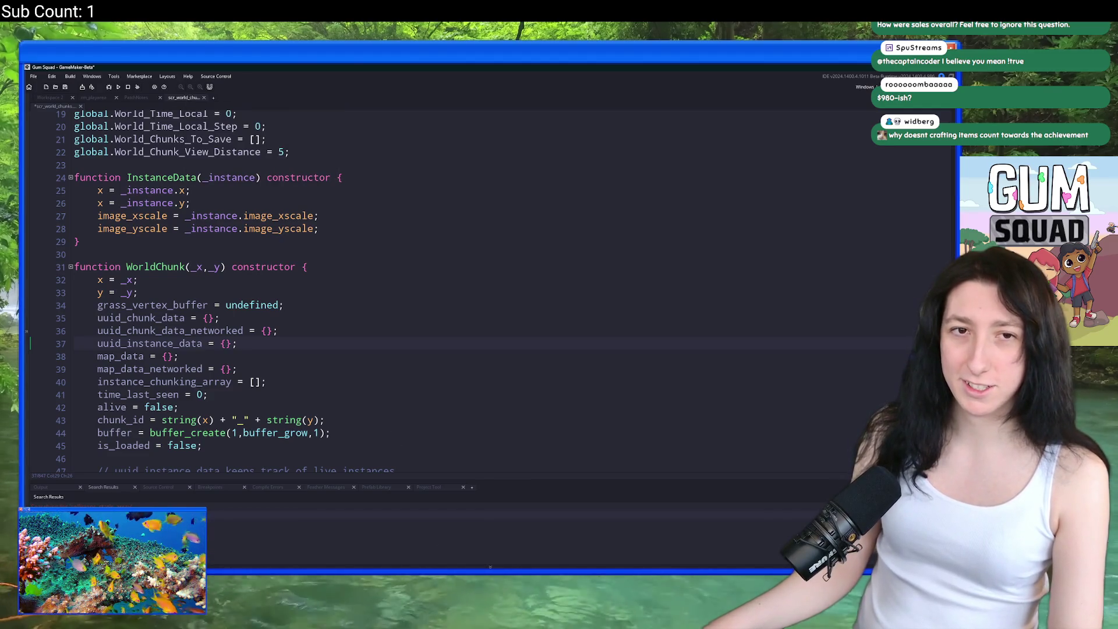
Step: Switch back to GameMaker, then open a new Edge window from the taskbar jump list
{"action": "key", "text": "alt+Tab"}
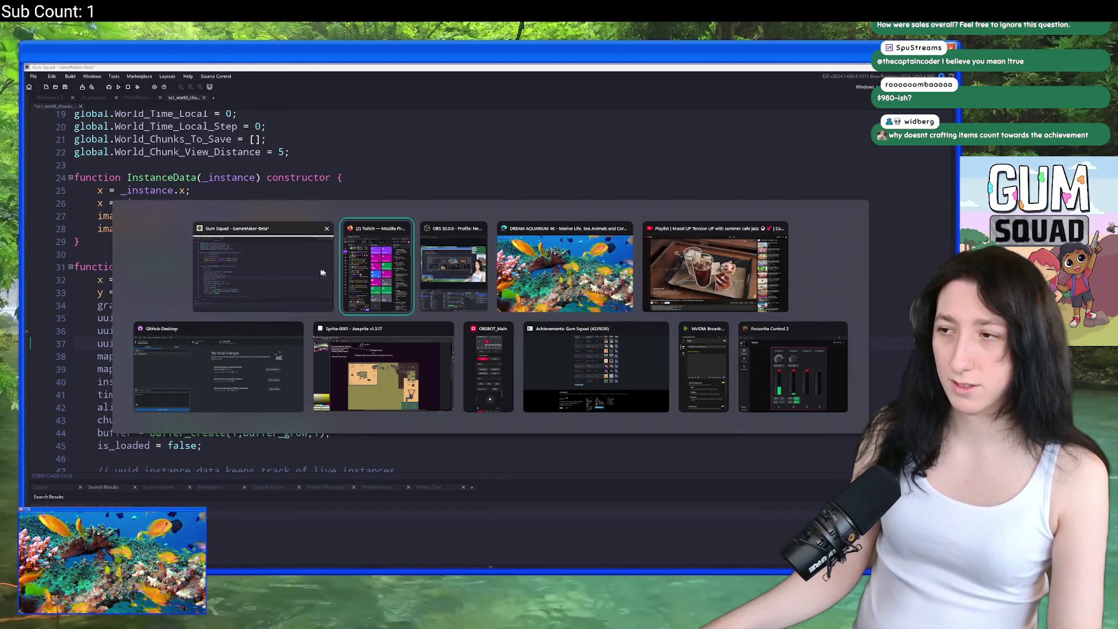
{"action": "left_click", "coordinate": [329, 272]}
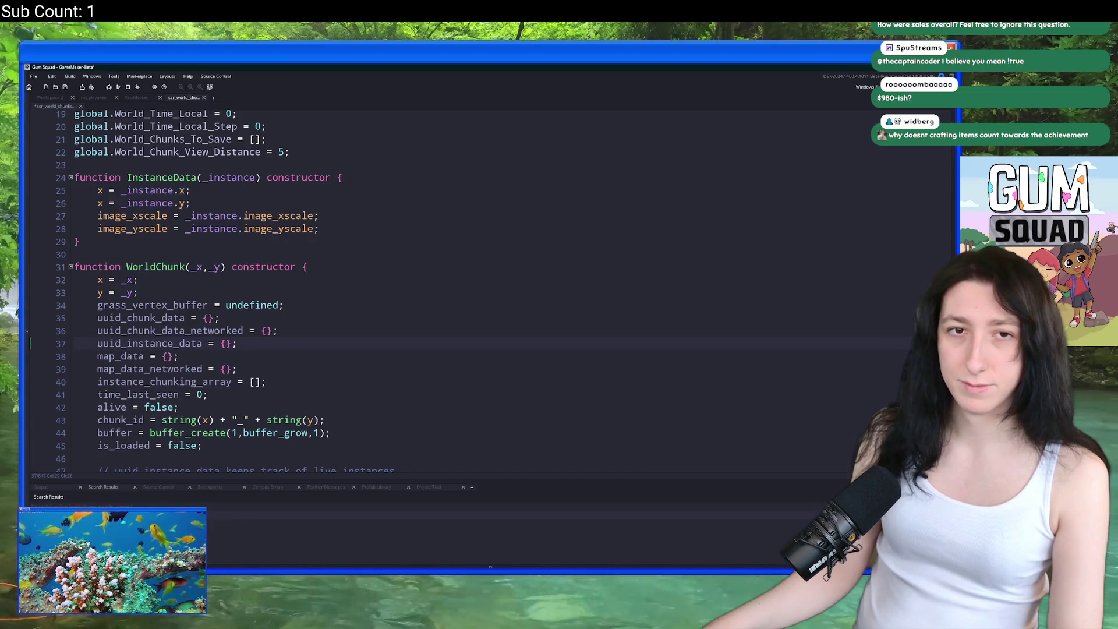
{"action": "key", "text": "alt+Tab"}
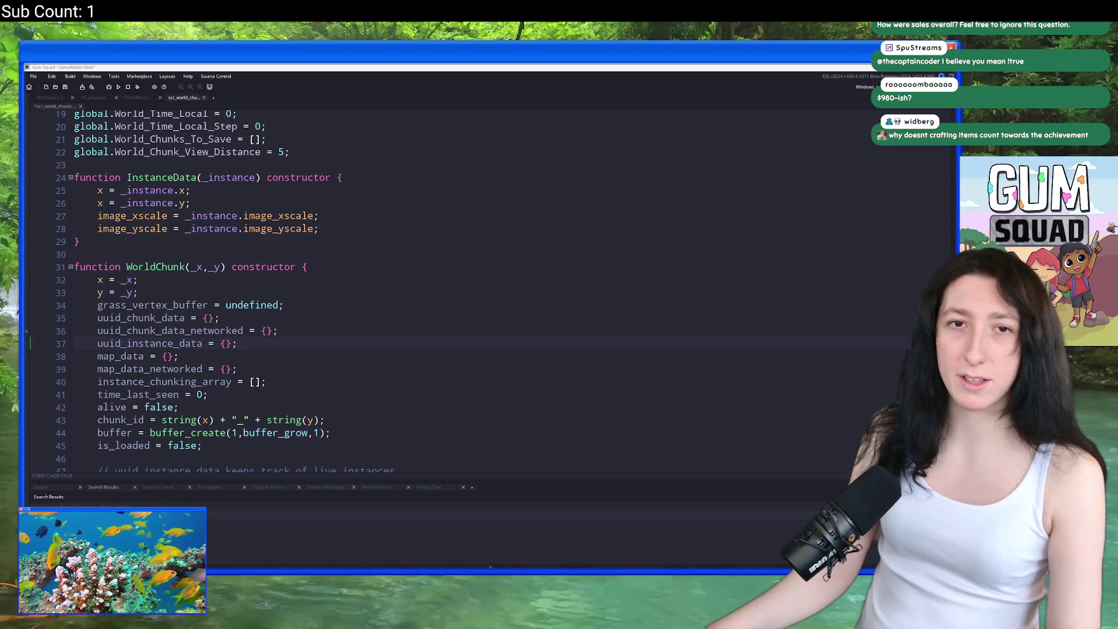
{"action": "right_click", "coordinate": [434, 623]}
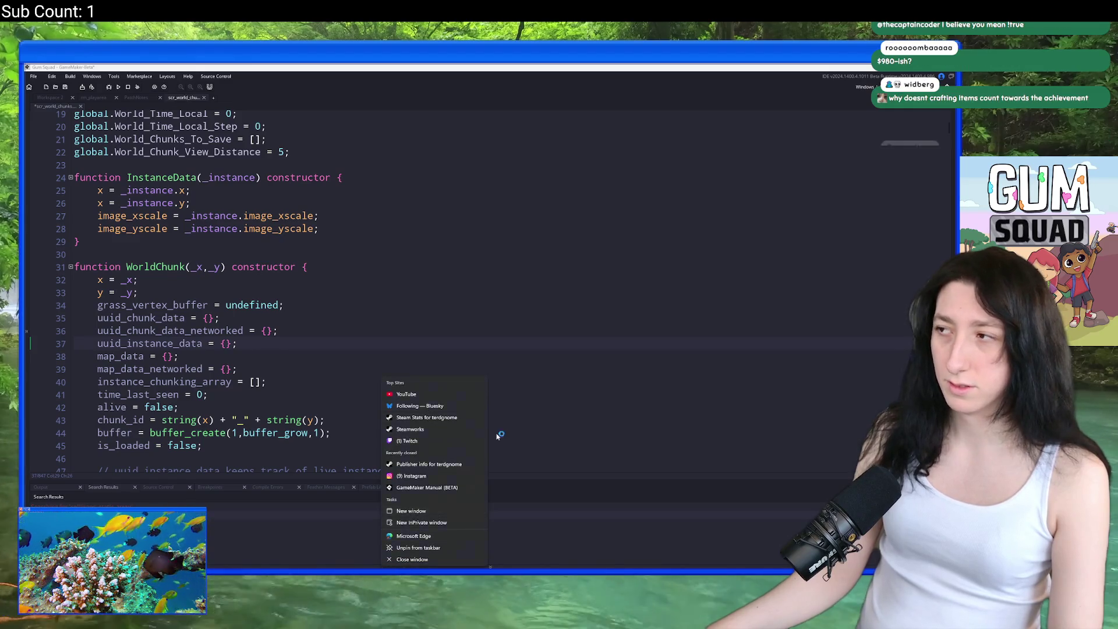
{"action": "left_click", "coordinate": [428, 510]}
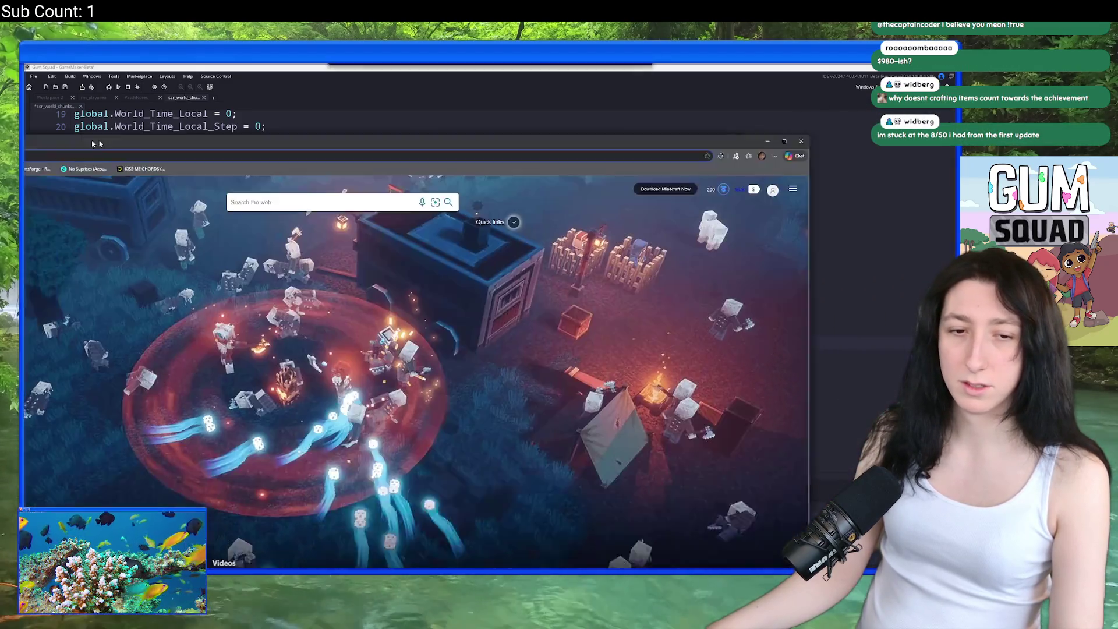
Step: Load partner.steamgames.com in Edge and shrink the browser window to uncover the code
{"action": "left_click", "coordinate": [261, 130]}
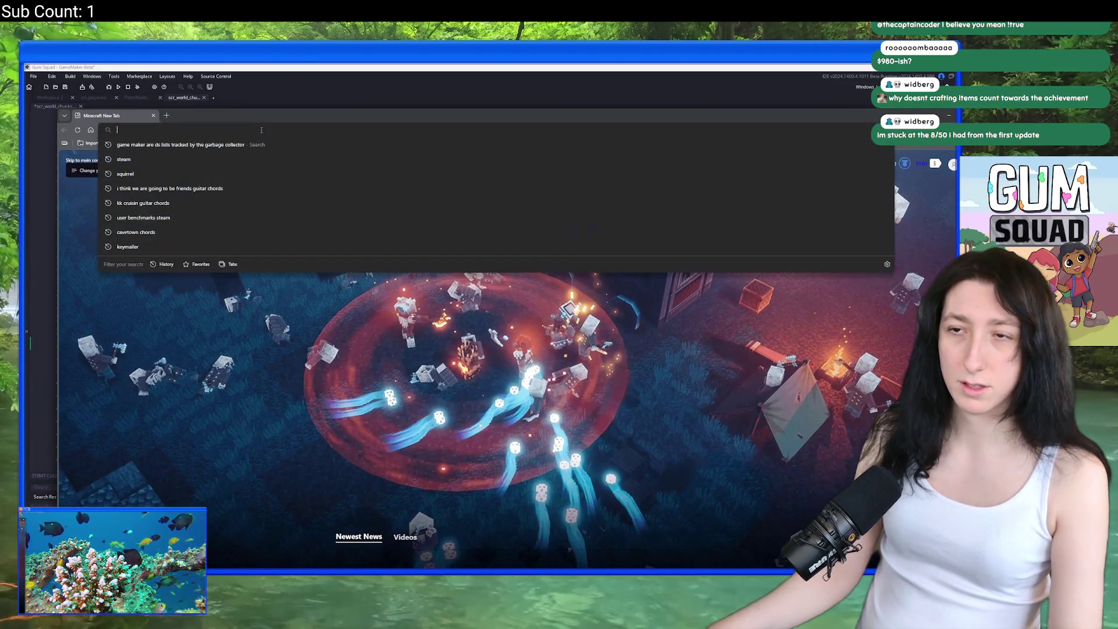
{"action": "type", "text": "partner.steamgames.com"}
{"action": "key", "text": "Return"}
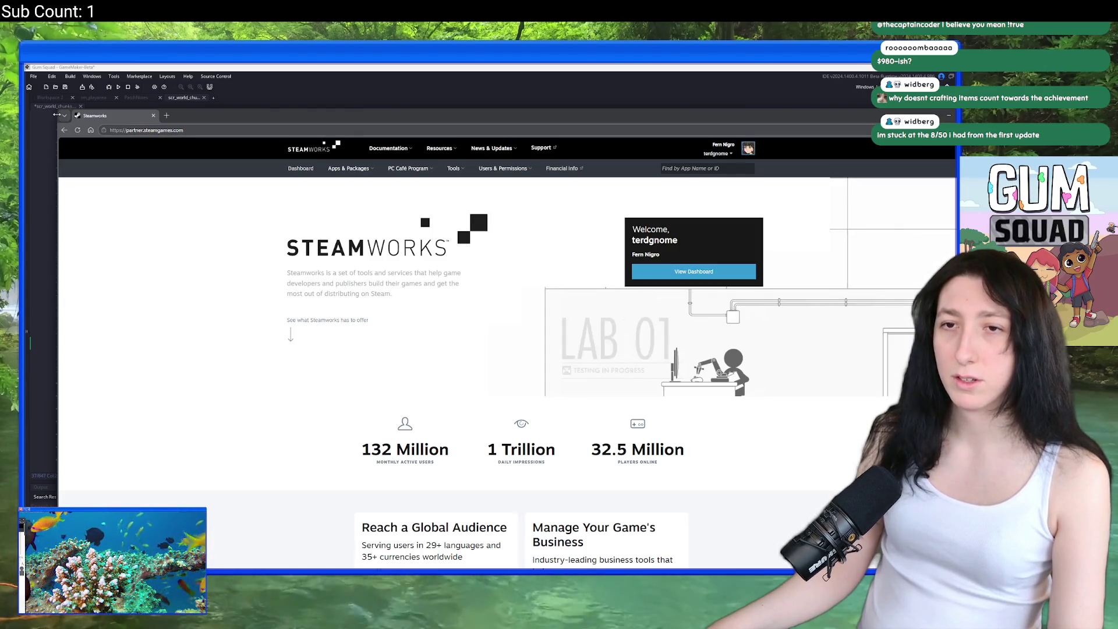
{"action": "mouse_move", "coordinate": [56, 113]}
{"action": "left_mouse_down"}
{"action": "mouse_move", "coordinate": [449, 312]}
{"action": "mouse_move", "coordinate": [27, 254]}
{"action": "left_mouse_up"}
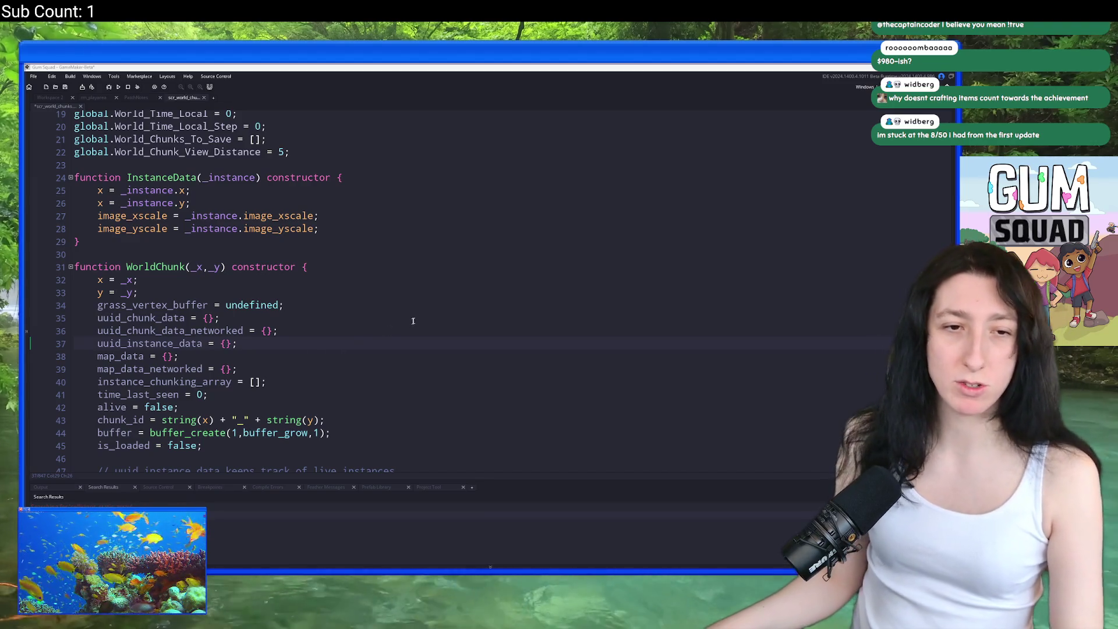
Step: Find items_crafted project-wide and open obj_ui_inventory_crafting's Step code at the stat update
{"action": "left_click", "coordinate": [407, 320]}
{"action": "key", "text": "ctrl+f"}
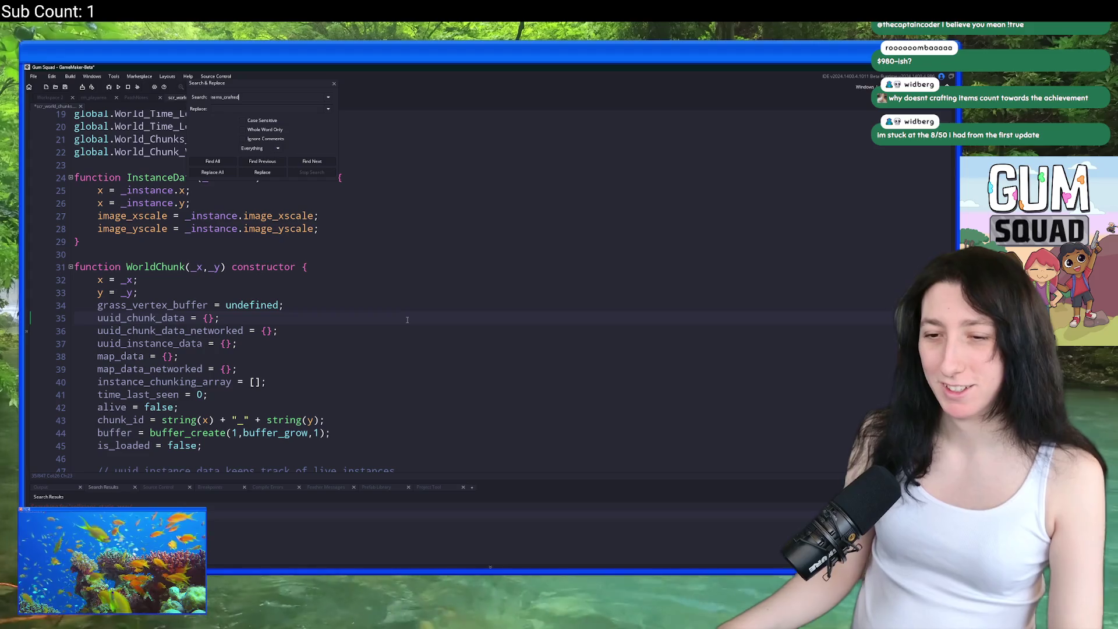
{"action": "key", "text": "Return"}
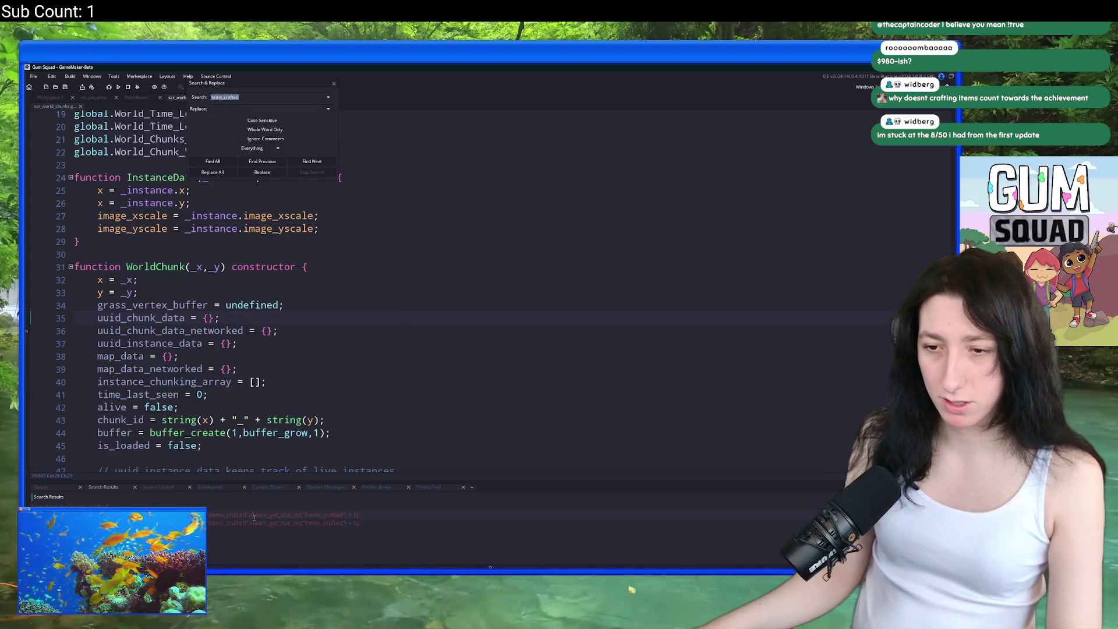
{"action": "double_click", "coordinate": [254, 516]}
{"action": "scroll", "coordinate": [491, 355], "scroll_direction": "up", "scroll_amount": 5}
{"action": "scroll", "coordinate": [491, 356], "scroll_direction": "up", "scroll_amount": 3}
{"action": "scroll", "coordinate": [491, 356], "scroll_direction": "down", "scroll_amount": 6}
{"action": "left_click_drag", "start_coordinate": [579, 353], "coordinate": [728, 354]}
{"action": "scroll", "coordinate": [617, 358], "scroll_direction": "down", "scroll_amount": 3}
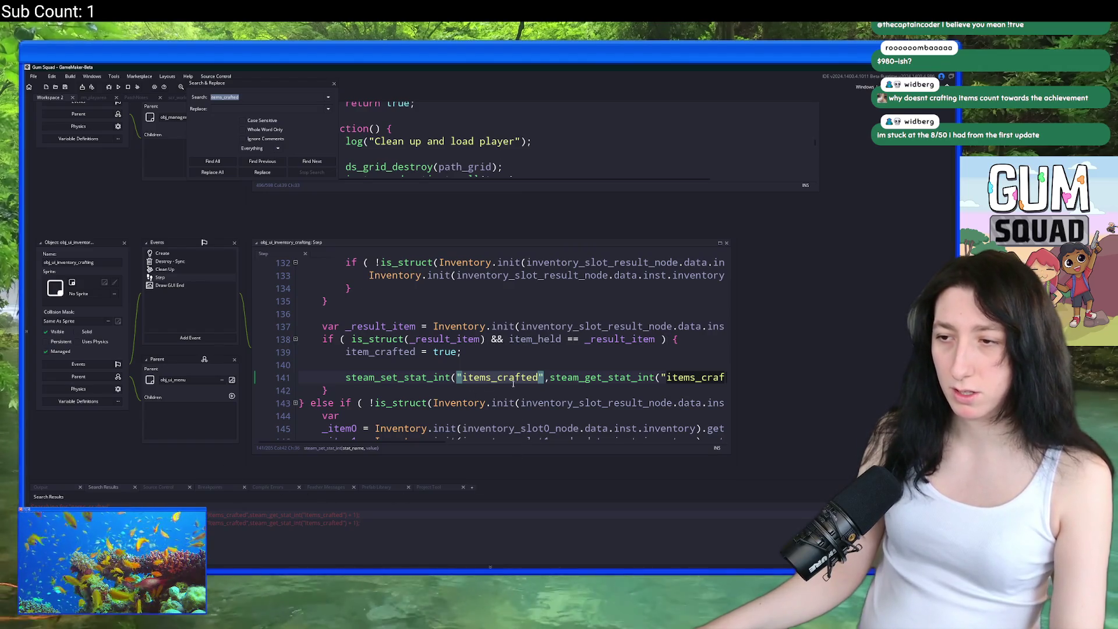
{"action": "left_click_drag", "start_coordinate": [347, 377], "coordinate": [744, 379]}
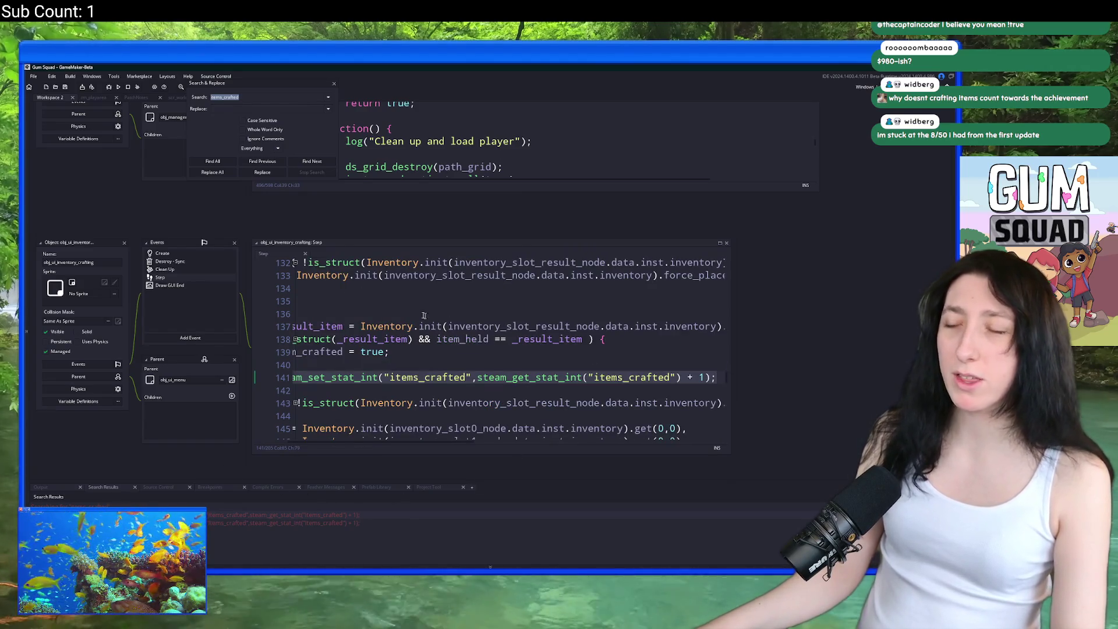
{"action": "key", "text": "BackSpace"}
{"action": "key", "text": "ctrl+z"}
Step: Search the project for 'var _result_item =' and jump to the gun workbench match
{"action": "left_click", "coordinate": [340, 314]}
{"action": "scroll", "coordinate": [369, 322], "scroll_direction": "up", "scroll_amount": 9}
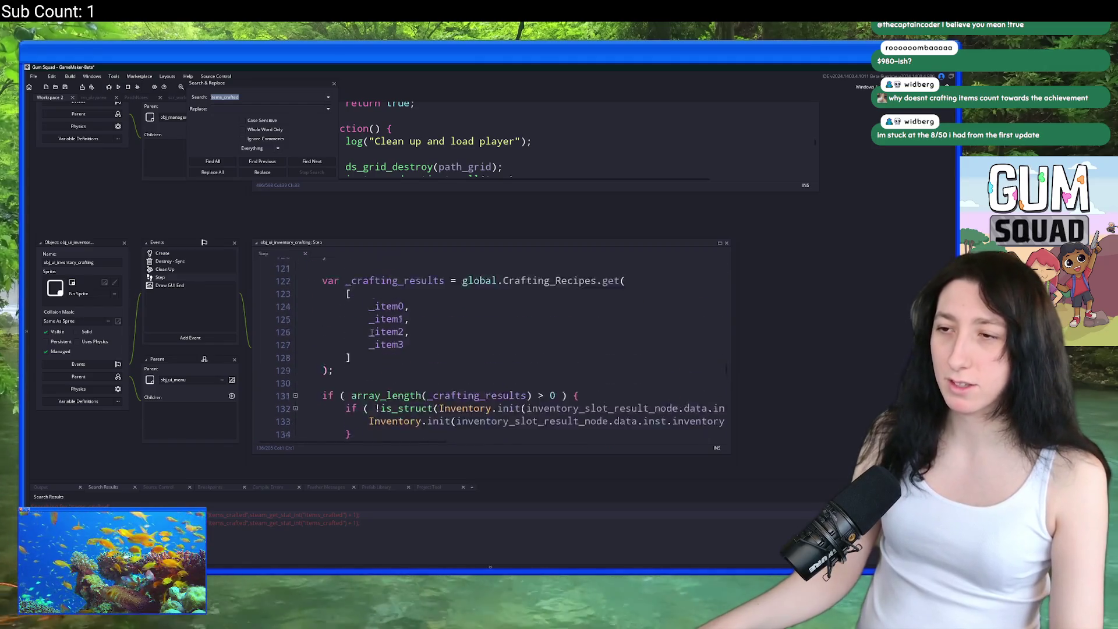
{"action": "scroll", "coordinate": [370, 322], "scroll_direction": "up", "scroll_amount": 6}
{"action": "scroll", "coordinate": [419, 309], "scroll_direction": "down", "scroll_amount": 9}
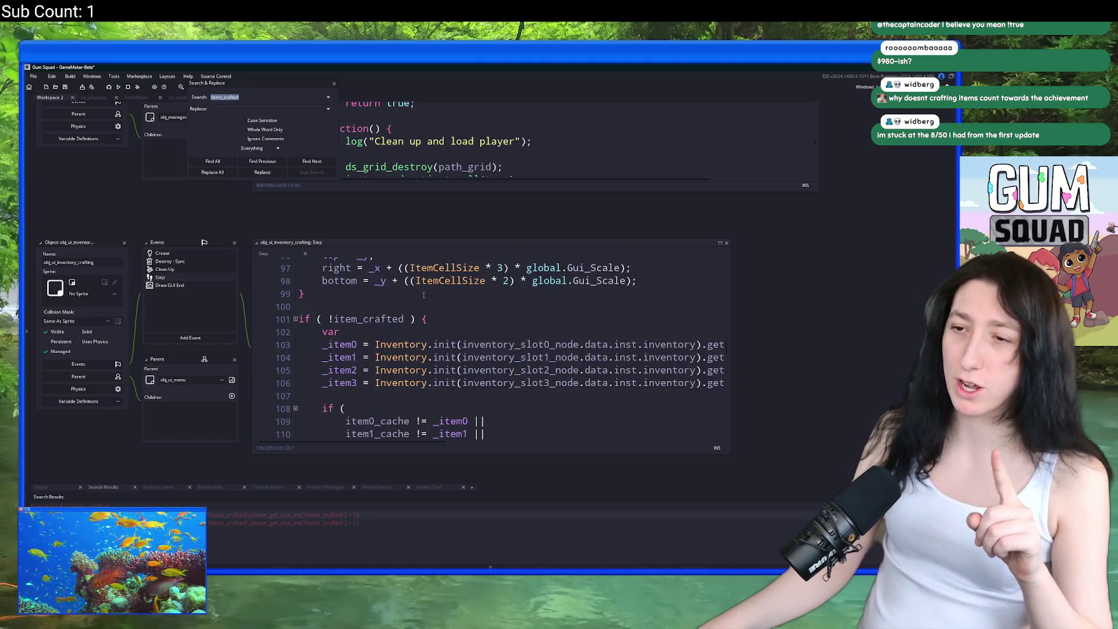
{"action": "scroll", "coordinate": [420, 310], "scroll_direction": "down", "scroll_amount": 5}
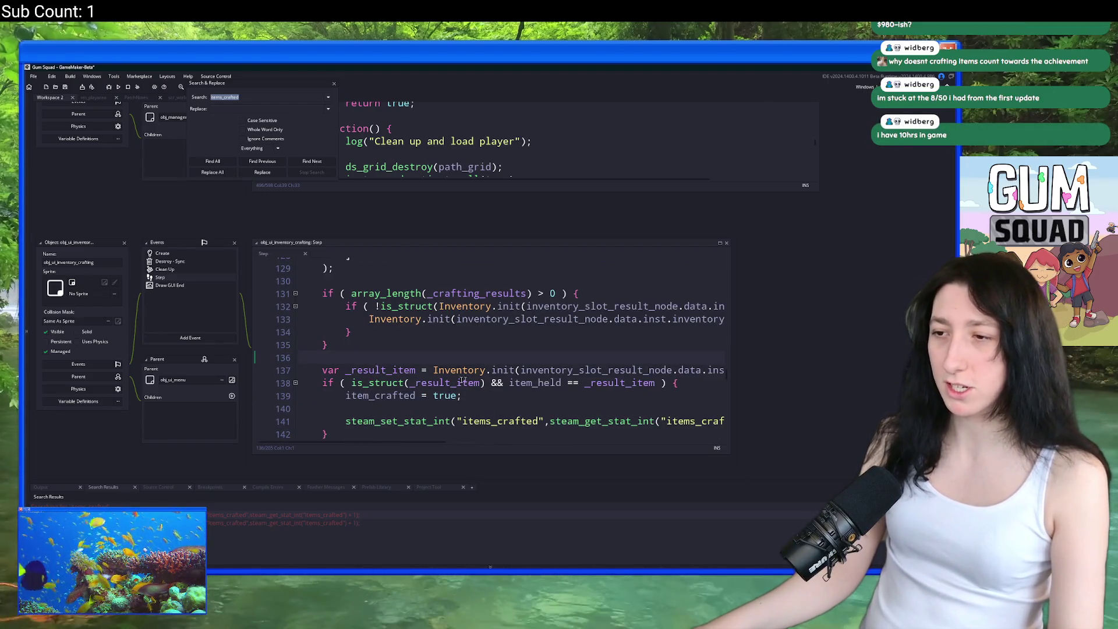
{"action": "mouse_move", "coordinate": [323, 371]}
{"action": "left_mouse_down"}
{"action": "mouse_move", "coordinate": [722, 373]}
{"action": "mouse_move", "coordinate": [445, 372]}
{"action": "left_mouse_up"}
{"action": "key", "text": "ctrl+shift+f"}
{"action": "key", "text": "Return"}
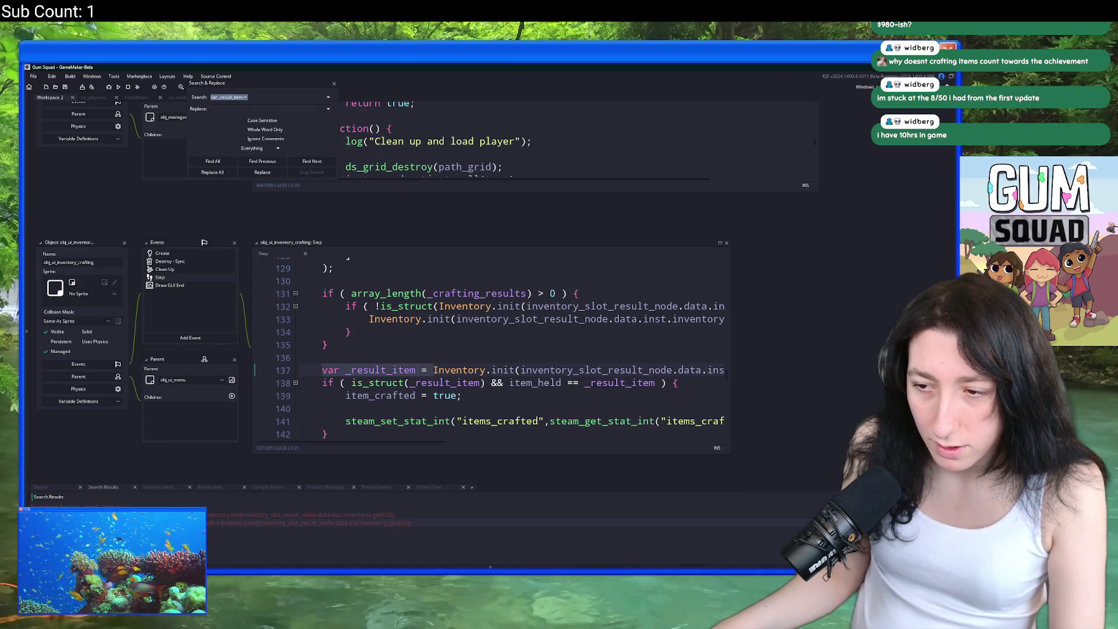
{"action": "key", "text": "Return"}
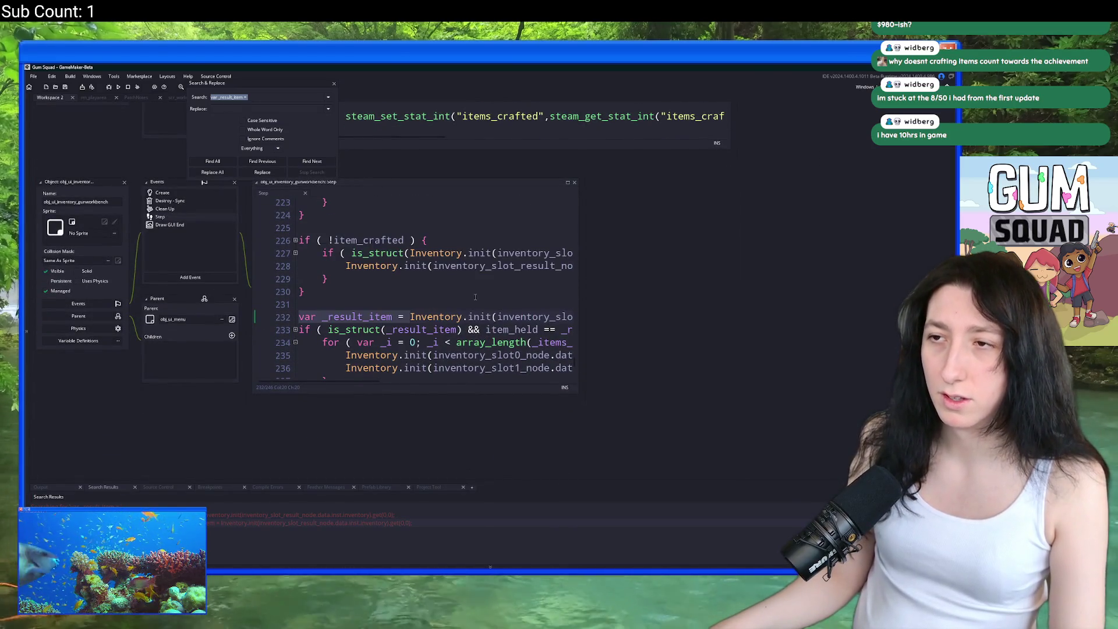
Step: Add a semicolon after the Gumgrade achievement call on line 240, then close the workbench windows and search
{"action": "key", "text": "Return"}
{"action": "scroll", "coordinate": [498, 337], "scroll_direction": "down", "scroll_amount": 3}
{"action": "left_click", "coordinate": [588, 375]}
{"action": "type", "text": ";"}
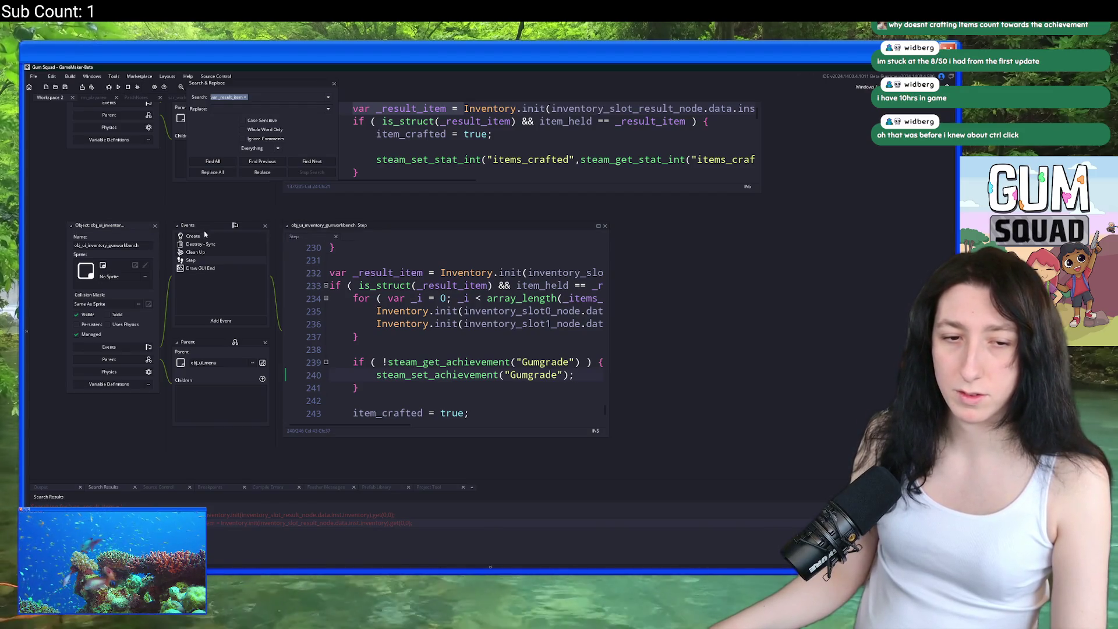
{"action": "left_click", "coordinate": [154, 226]}
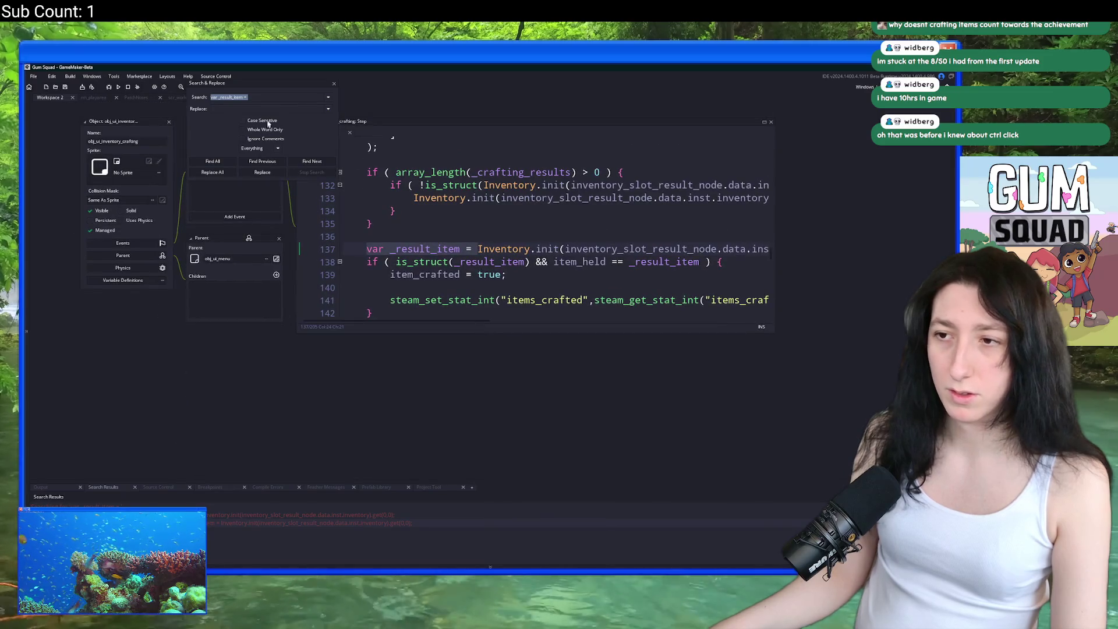
{"action": "left_click", "coordinate": [334, 85]}
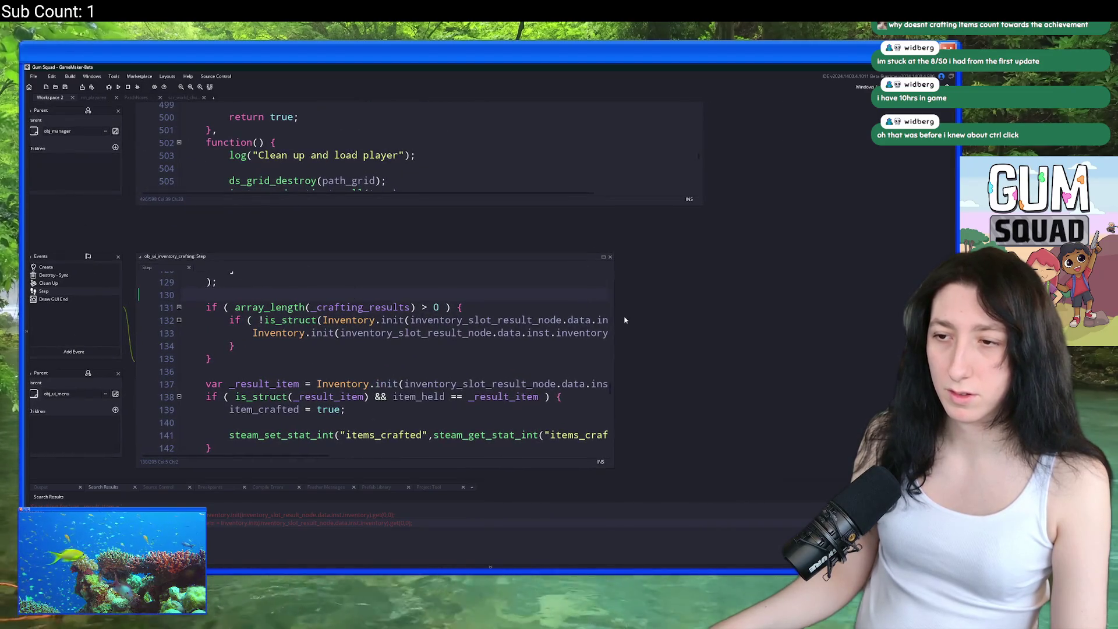
Step: Search the project for 'item_crafted = true;' and jump to its match in scr_ui
{"action": "left_click_drag", "start_coordinate": [615, 309], "coordinate": [766, 309]}
{"action": "left_click", "coordinate": [225, 410]}
{"action": "key", "text": "ctrl+shift+f"}
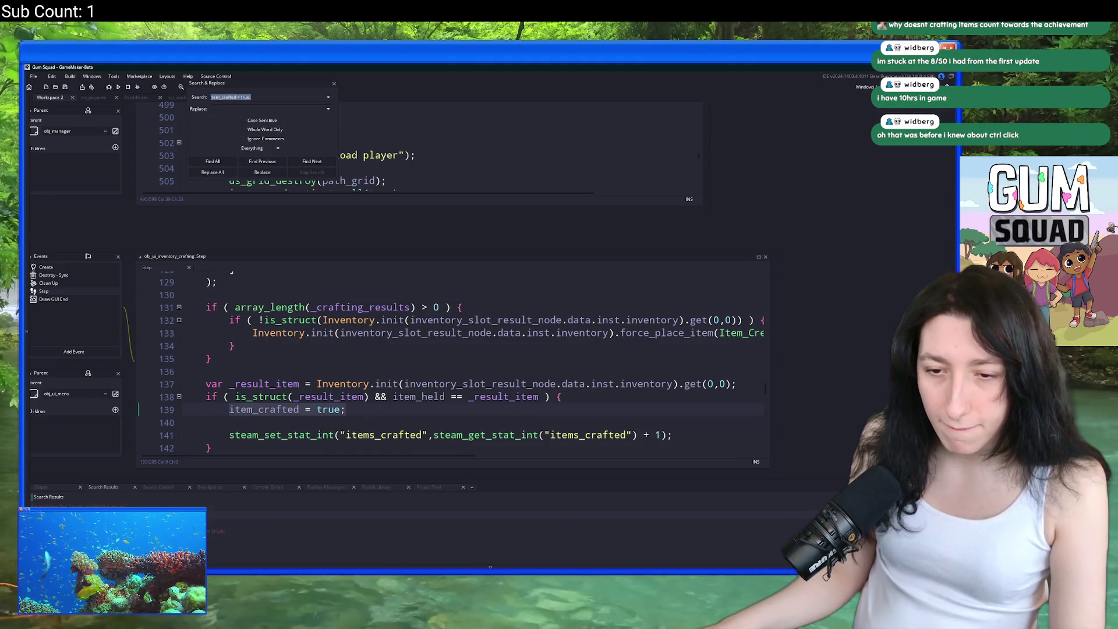
{"action": "key", "text": "Return"}
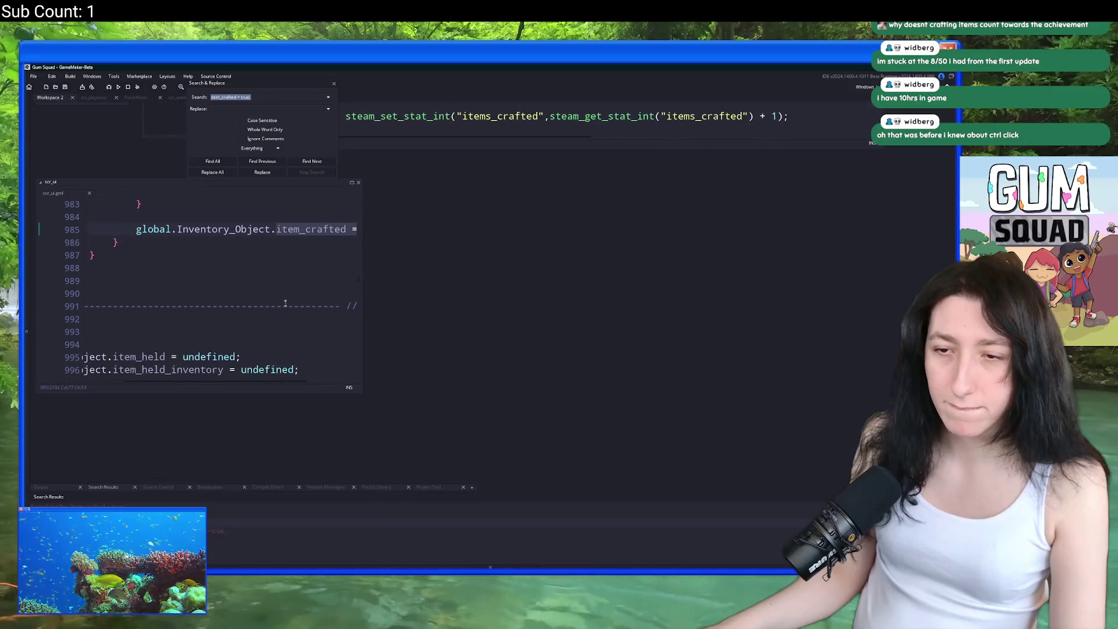
Step: Expand the scr_ui code into its own full-size tab at the slot_result case
{"action": "left_click_drag", "start_coordinate": [361, 287], "coordinate": [536, 291]}
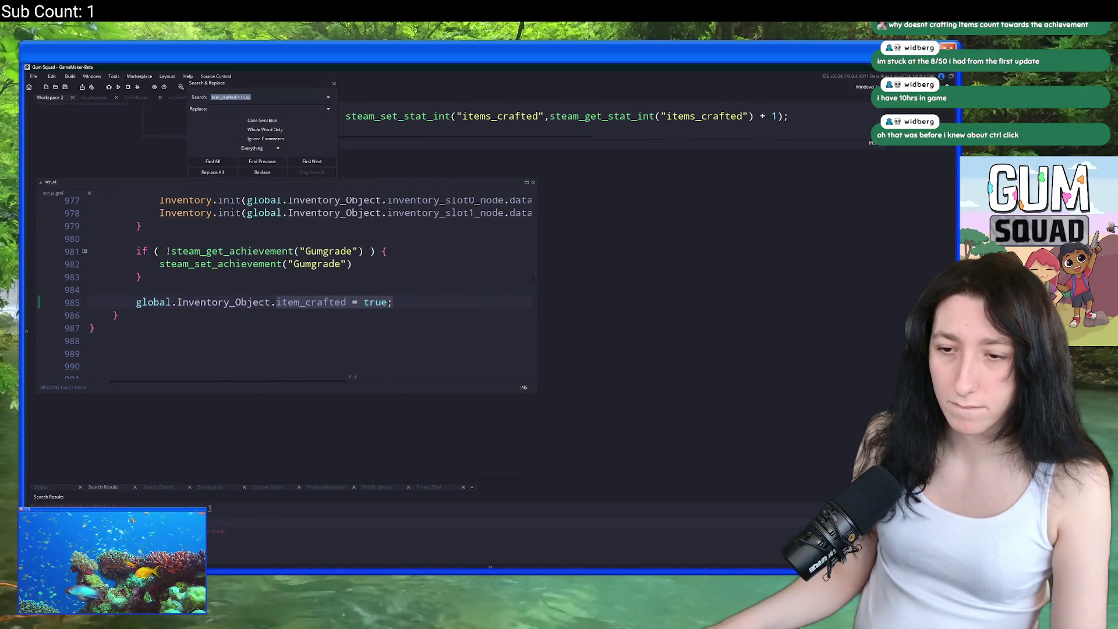
{"action": "scroll", "coordinate": [312, 420], "scroll_direction": "up", "scroll_amount": 5}
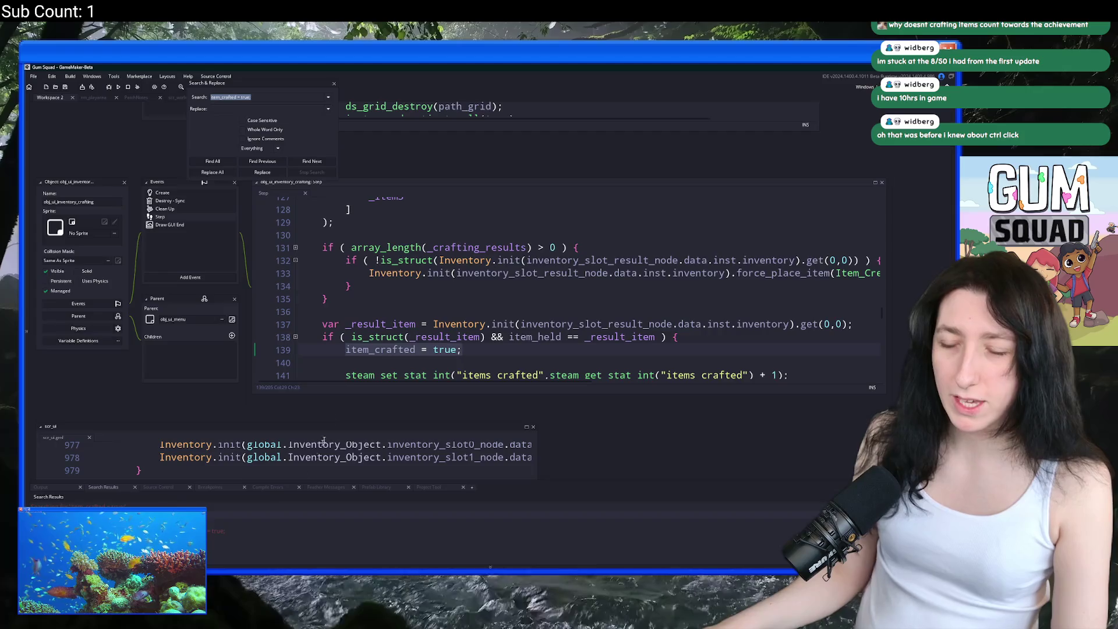
{"action": "scroll", "coordinate": [312, 420], "scroll_direction": "down", "scroll_amount": 3}
{"action": "scroll", "coordinate": [456, 263], "scroll_direction": "up", "scroll_amount": 3}
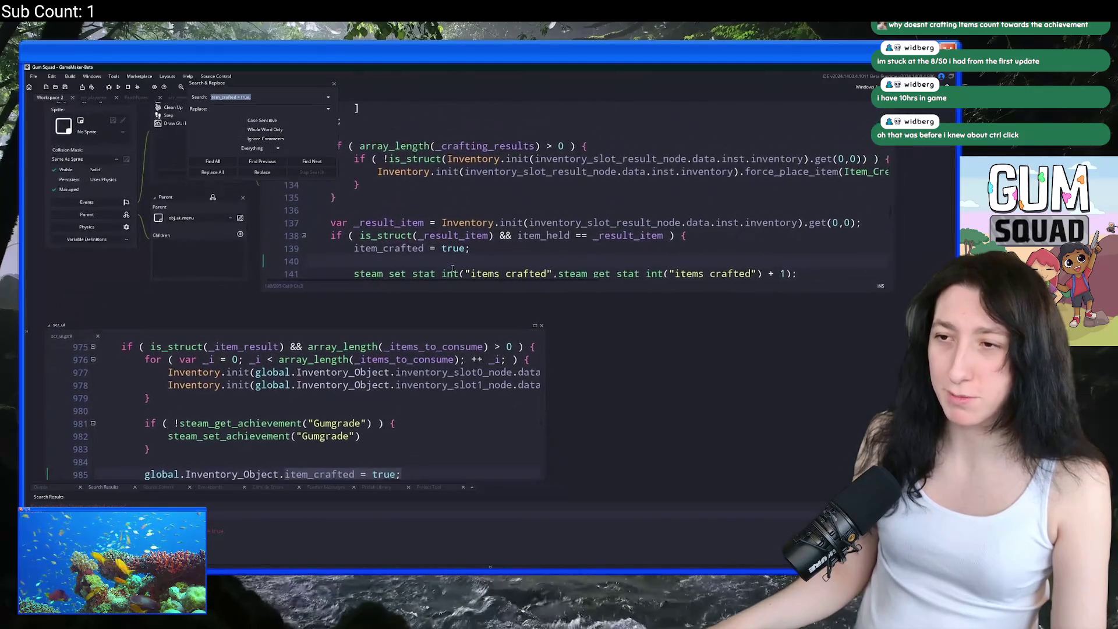
{"action": "scroll", "coordinate": [456, 263], "scroll_direction": "up", "scroll_amount": 5}
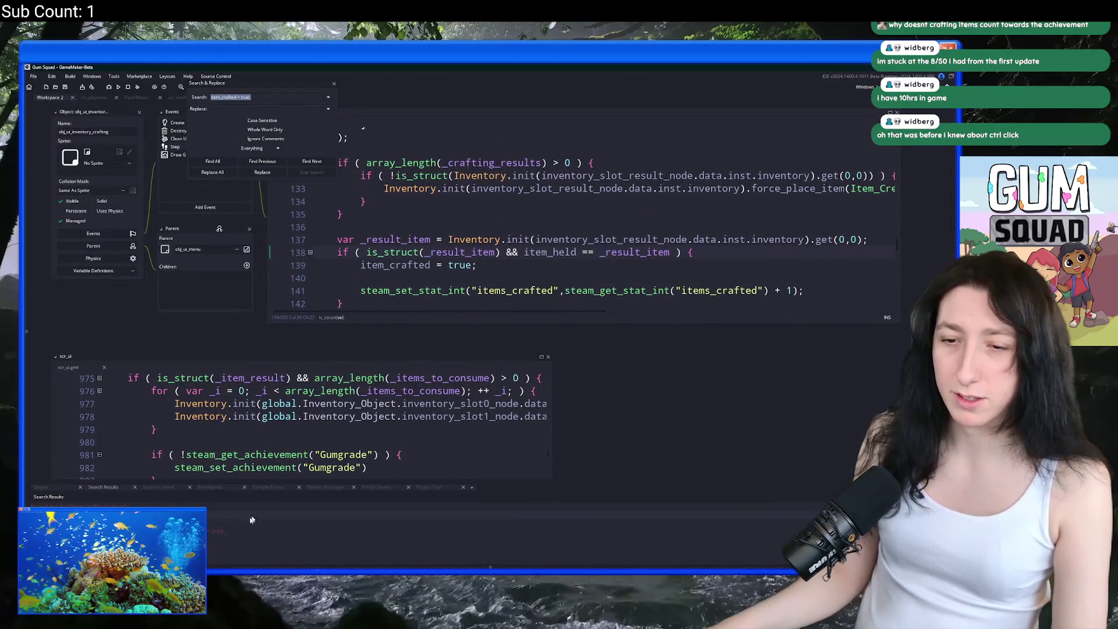
{"action": "scroll", "coordinate": [474, 287], "scroll_direction": "down", "scroll_amount": 5}
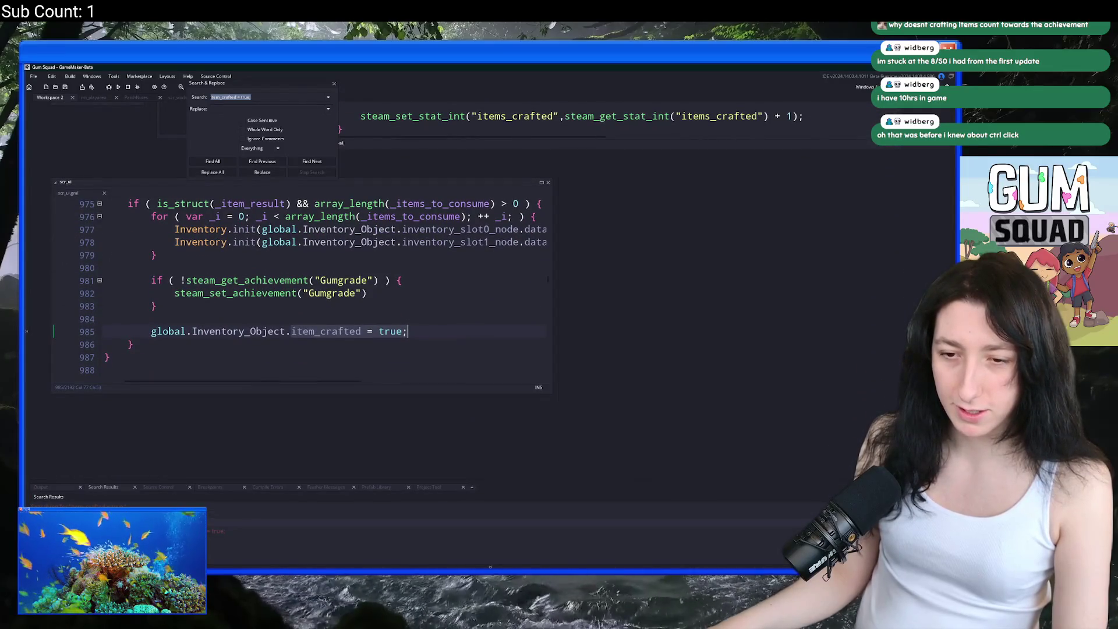
{"action": "scroll", "coordinate": [338, 350], "scroll_direction": "up", "scroll_amount": 6}
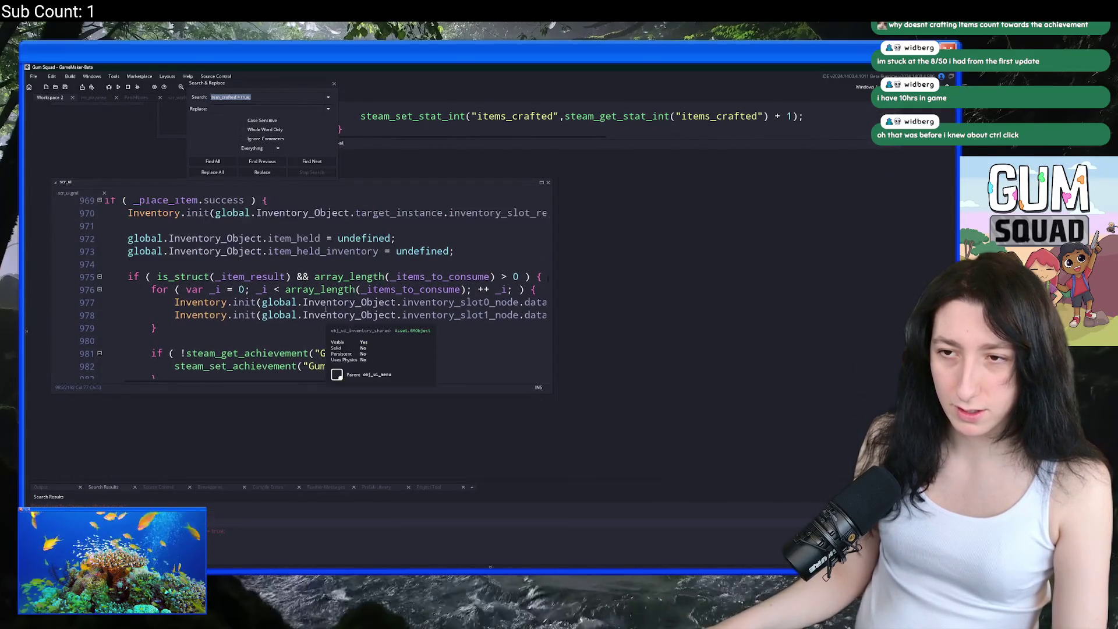
{"action": "left_click", "coordinate": [141, 307]}
{"action": "scroll", "coordinate": [141, 307], "scroll_direction": "up", "scroll_amount": 9}
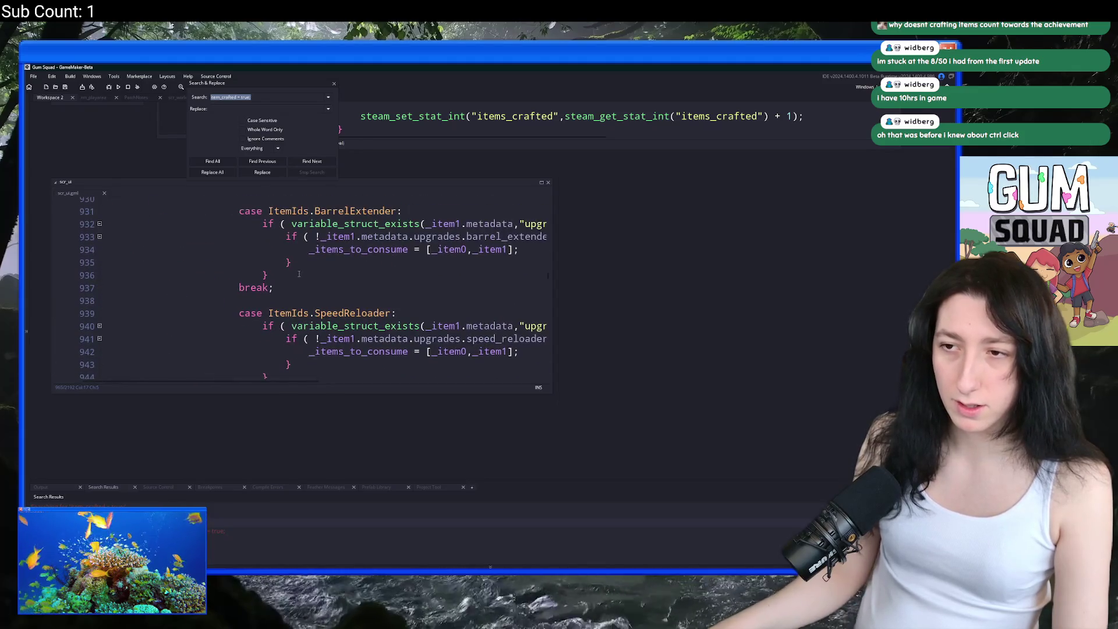
{"action": "left_click", "coordinate": [334, 86]}
{"action": "left_click", "coordinate": [541, 183]}
{"action": "scroll", "coordinate": [362, 240], "scroll_direction": "up", "scroll_amount": 13}
{"action": "scroll", "coordinate": [362, 240], "scroll_direction": "up", "scroll_amount": 20}
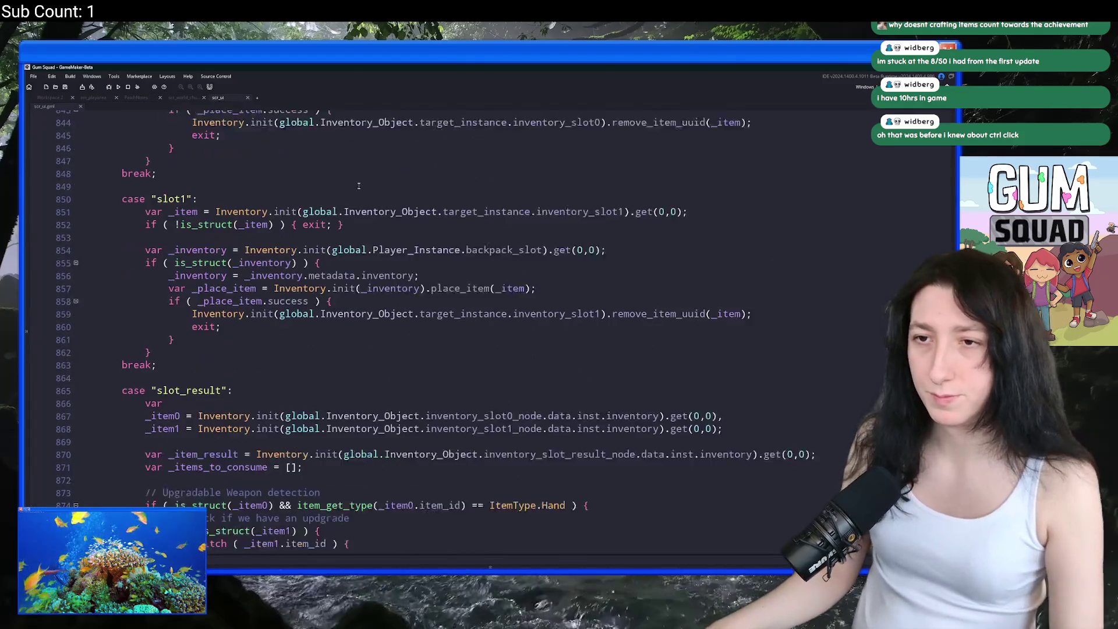
Step: In scr_ui's slot_result success branch, paste a line incrementing the items_crafted Steam stat, then return to rm_playarea
{"action": "scroll", "coordinate": [291, 363], "scroll_direction": "up", "scroll_amount": 12}
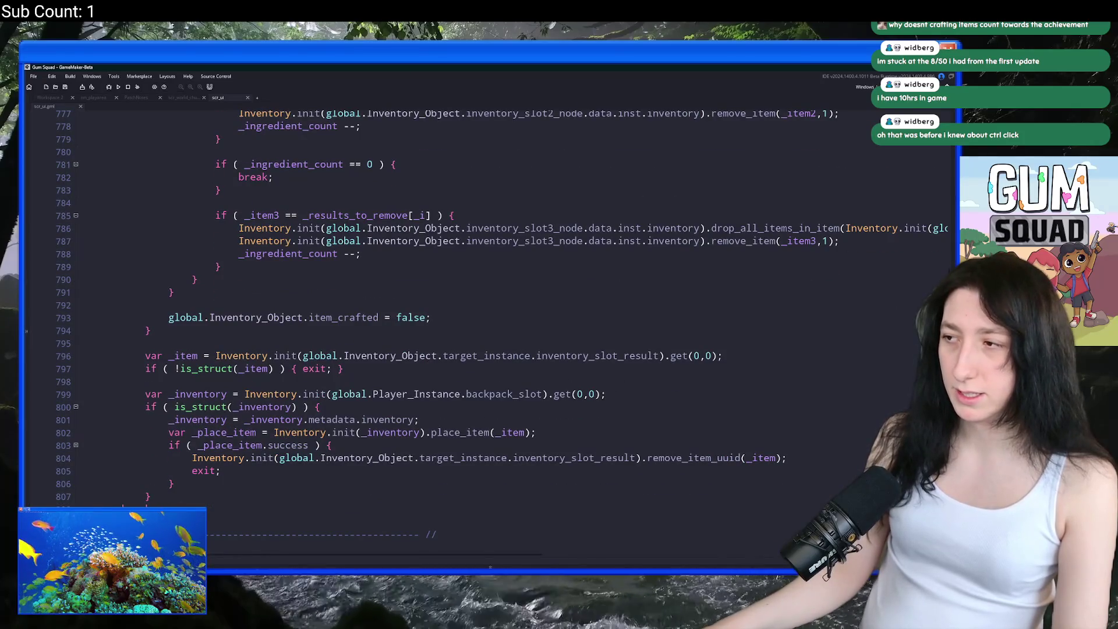
{"action": "scroll", "coordinate": [952, 254], "scroll_direction": "up", "scroll_amount": 20}
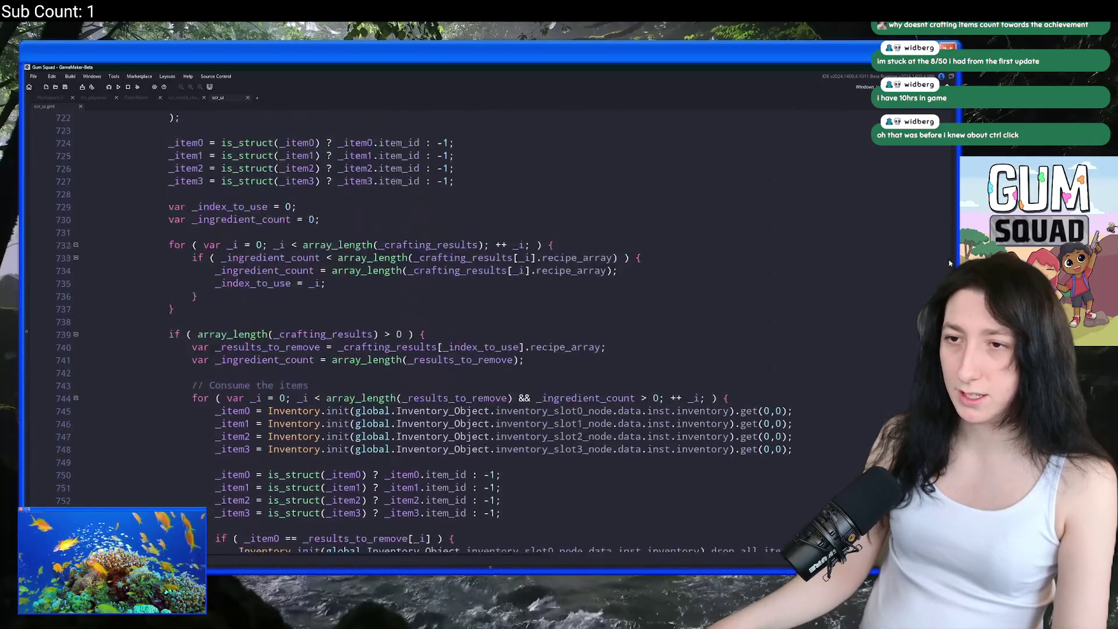
{"action": "scroll", "coordinate": [952, 254], "scroll_direction": "up", "scroll_amount": 17}
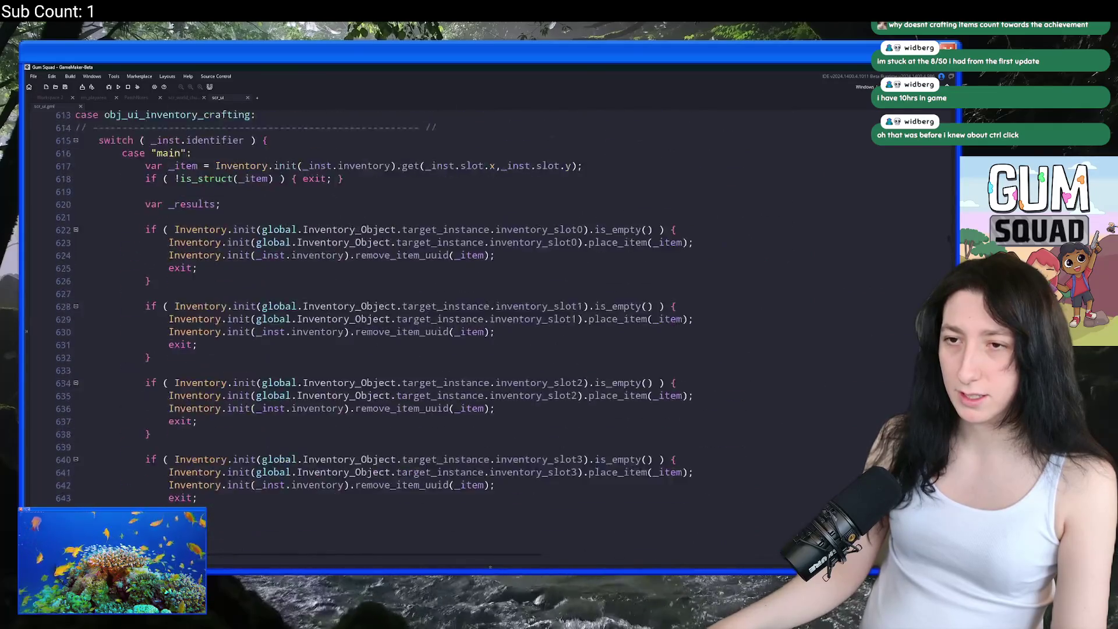
{"action": "scroll", "coordinate": [407, 338], "scroll_direction": "down", "scroll_amount": 20}
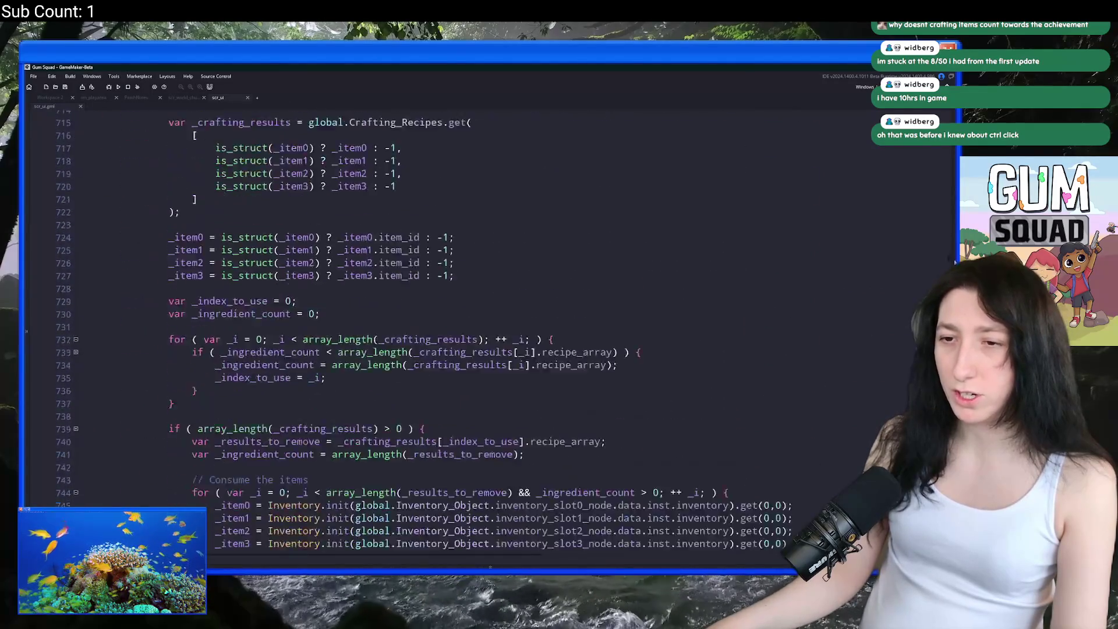
{"action": "scroll", "coordinate": [407, 338], "scroll_direction": "down", "scroll_amount": 2}
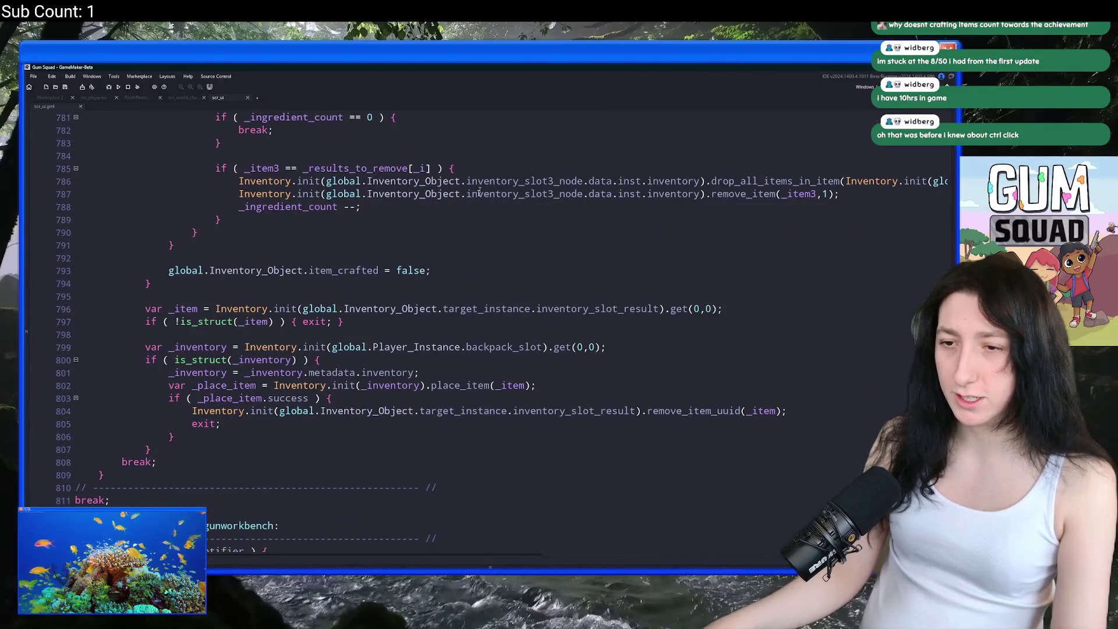
{"action": "scroll", "coordinate": [407, 338], "scroll_direction": "up", "scroll_amount": 2}
{"action": "scroll", "coordinate": [409, 353], "scroll_direction": "down", "scroll_amount": 1}
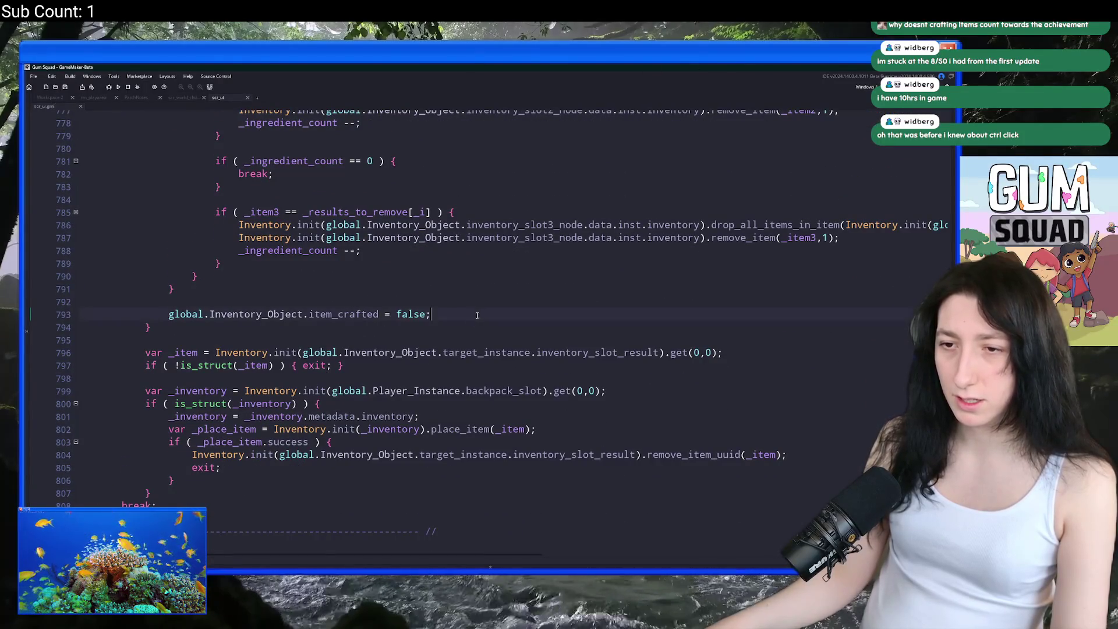
{"action": "left_click", "coordinate": [147, 327]}
{"action": "left_click", "coordinate": [481, 445]}
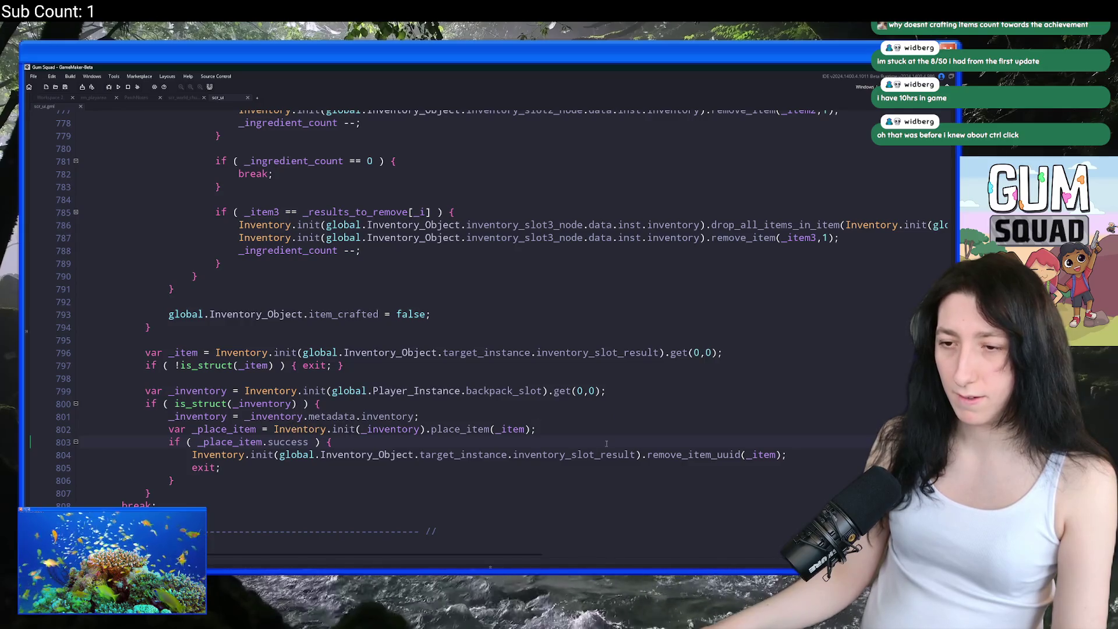
{"action": "left_click", "coordinate": [825, 454]}
{"action": "key", "text": "Return"}
{"action": "type", "text": "steam_set_stat_int(\"items_crafted\",steam_get_stat_int(\"items_crafted\") + 1);"}
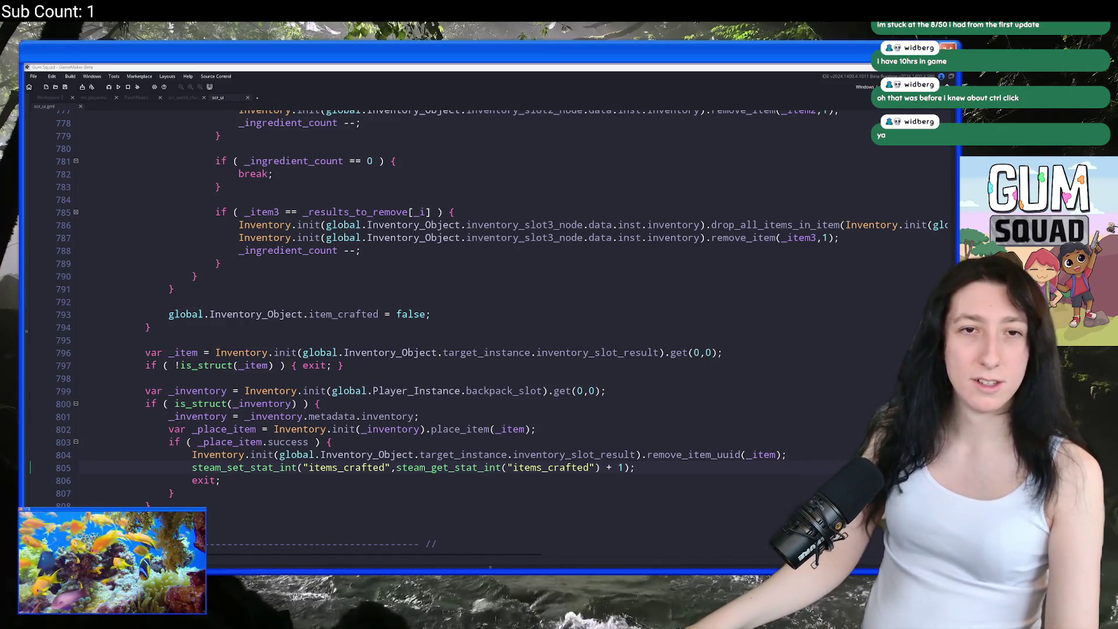
{"action": "left_click", "coordinate": [198, 97]}
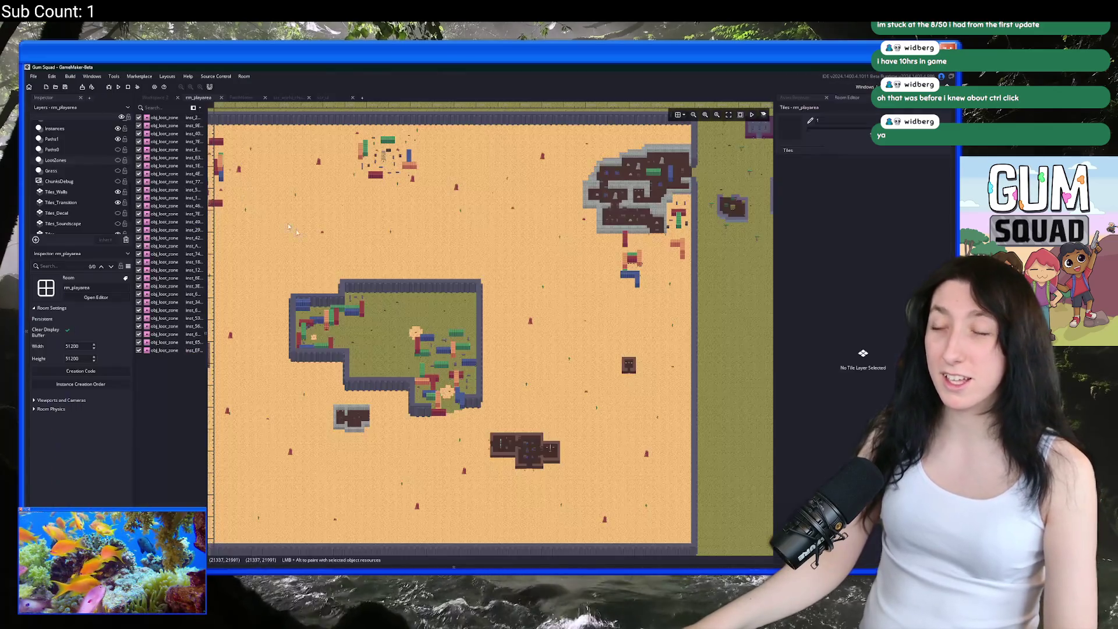
Step: Zoom and pan around the rm_playarea map, widening the room canvas slightly
{"action": "scroll", "coordinate": [474, 295], "scroll_direction": "down", "scroll_amount": 5}
{"action": "scroll", "coordinate": [519, 307], "scroll_direction": "up", "scroll_amount": 5}
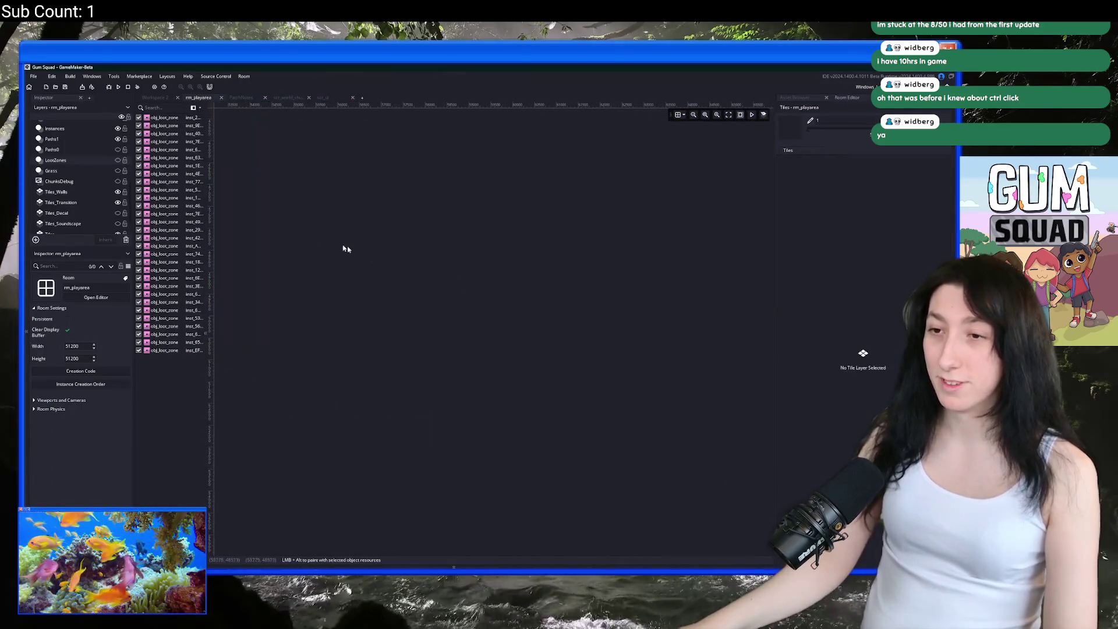
{"action": "scroll", "coordinate": [483, 236], "scroll_direction": "up", "scroll_amount": 3}
{"action": "scroll", "coordinate": [536, 423], "scroll_direction": "down", "scroll_amount": 3}
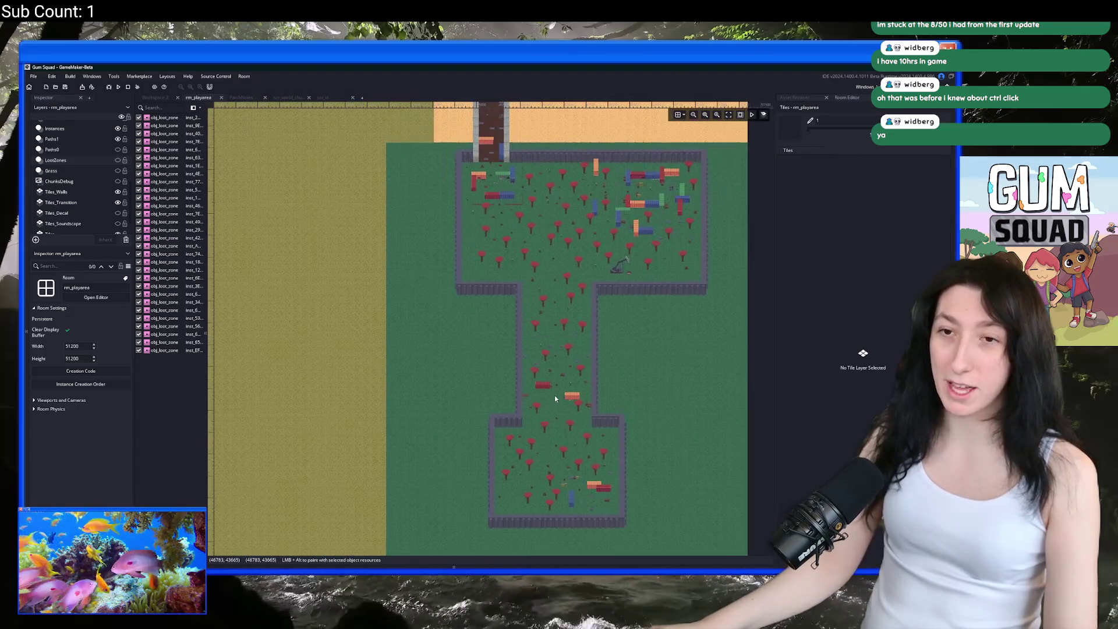
{"action": "scroll", "coordinate": [489, 359], "scroll_direction": "down", "scroll_amount": 5}
{"action": "scroll", "coordinate": [468, 268], "scroll_direction": "up", "scroll_amount": 6}
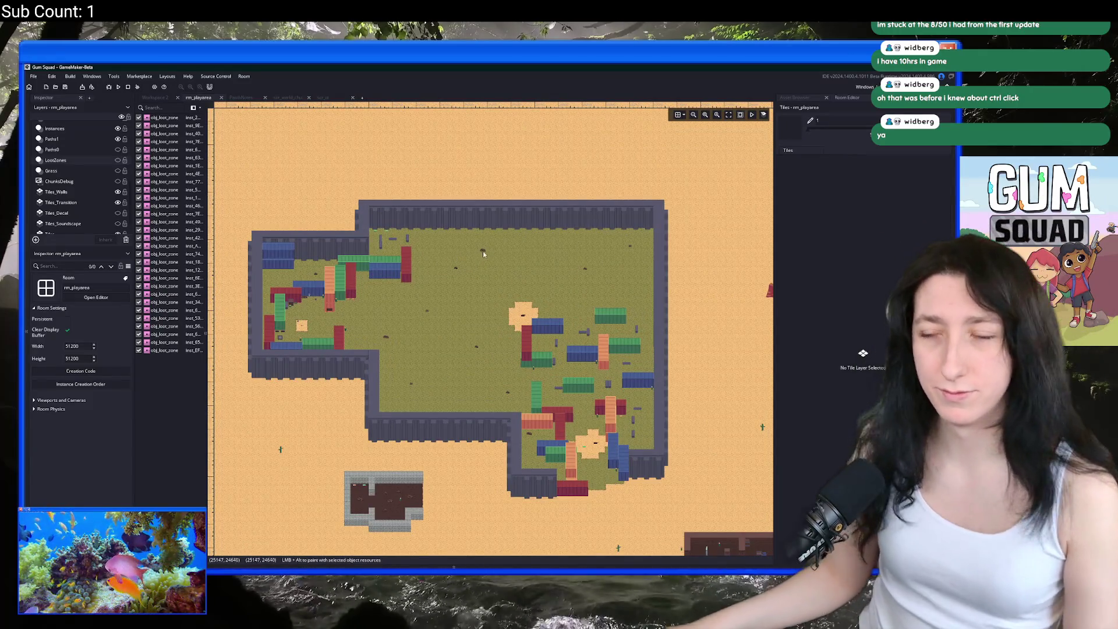
{"action": "scroll", "coordinate": [455, 224], "scroll_direction": "down", "scroll_amount": 2}
{"action": "scroll", "coordinate": [455, 225], "scroll_direction": "down", "scroll_amount": 2}
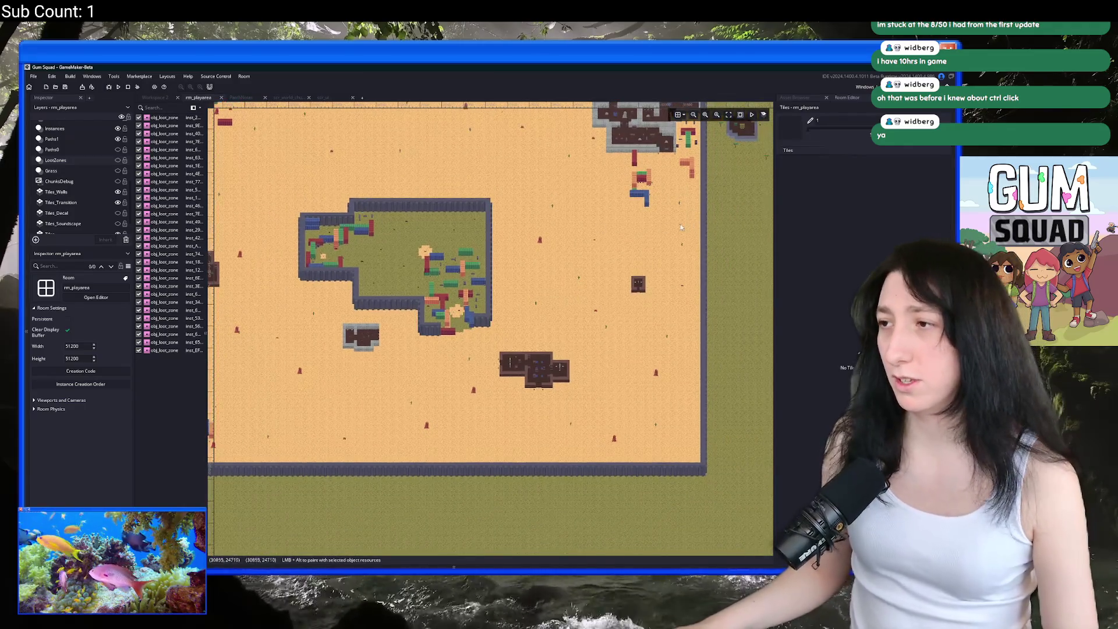
{"action": "left_click_drag", "start_coordinate": [134, 176], "coordinate": [128, 175]}
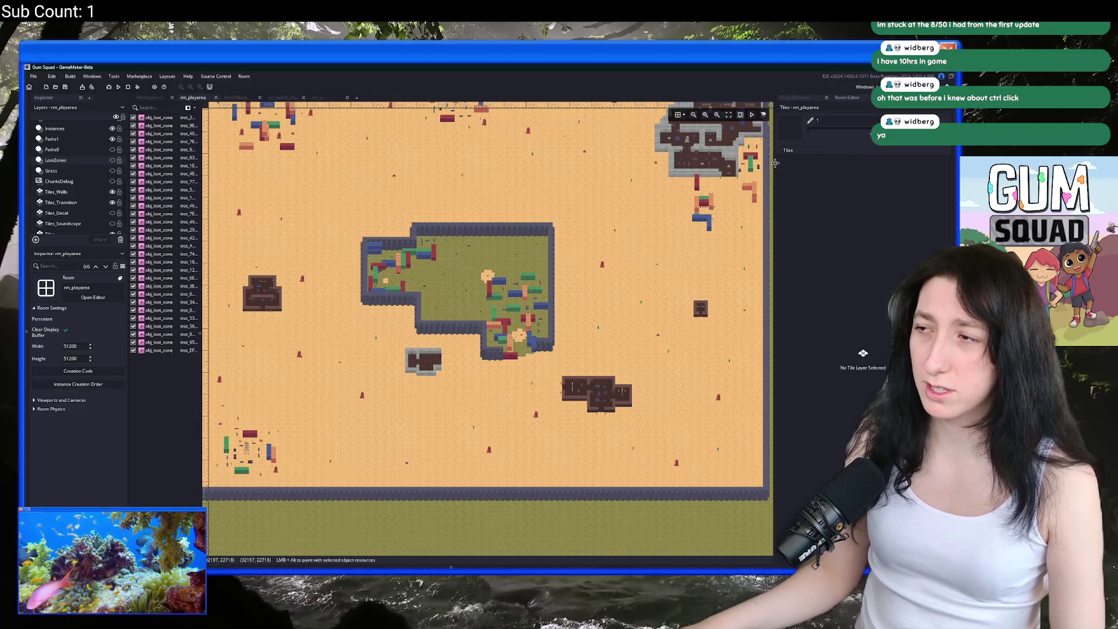
{"action": "left_click_drag", "start_coordinate": [774, 166], "coordinate": [778, 166]}
{"action": "scroll", "coordinate": [602, 238], "scroll_direction": "up", "scroll_amount": 2}
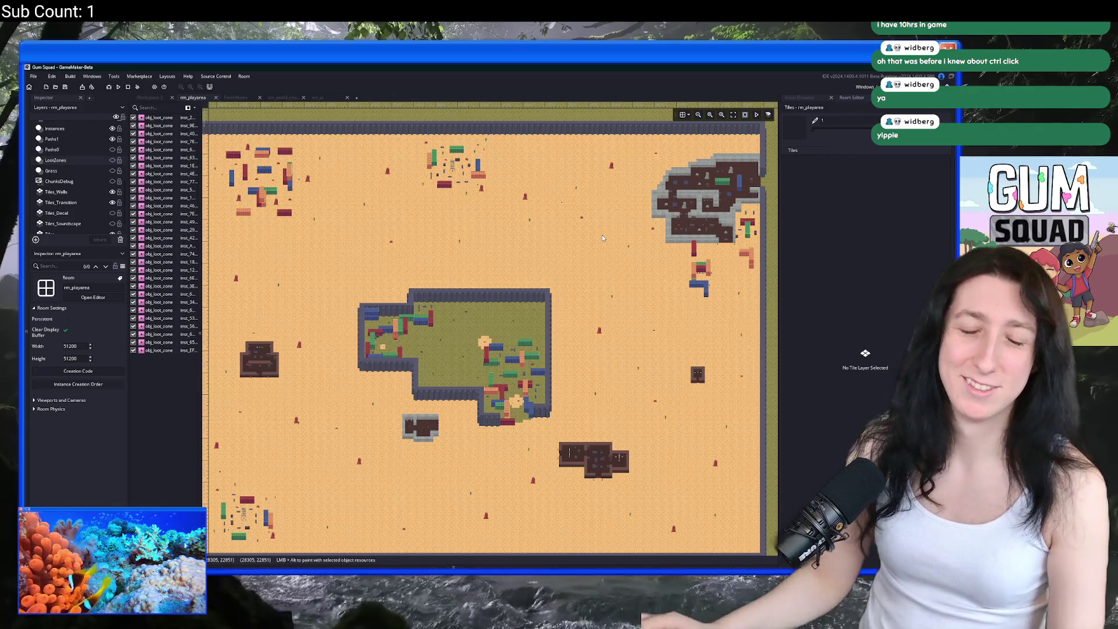
{"action": "scroll", "coordinate": [470, 281], "scroll_direction": "right", "scroll_amount": 3}
{"action": "scroll", "coordinate": [442, 279], "scroll_direction": "down", "scroll_amount": 2}
Step: Open and dismiss the asset search, then switch to the scr_world_chunks script
{"action": "key", "text": "ctrl+t"}
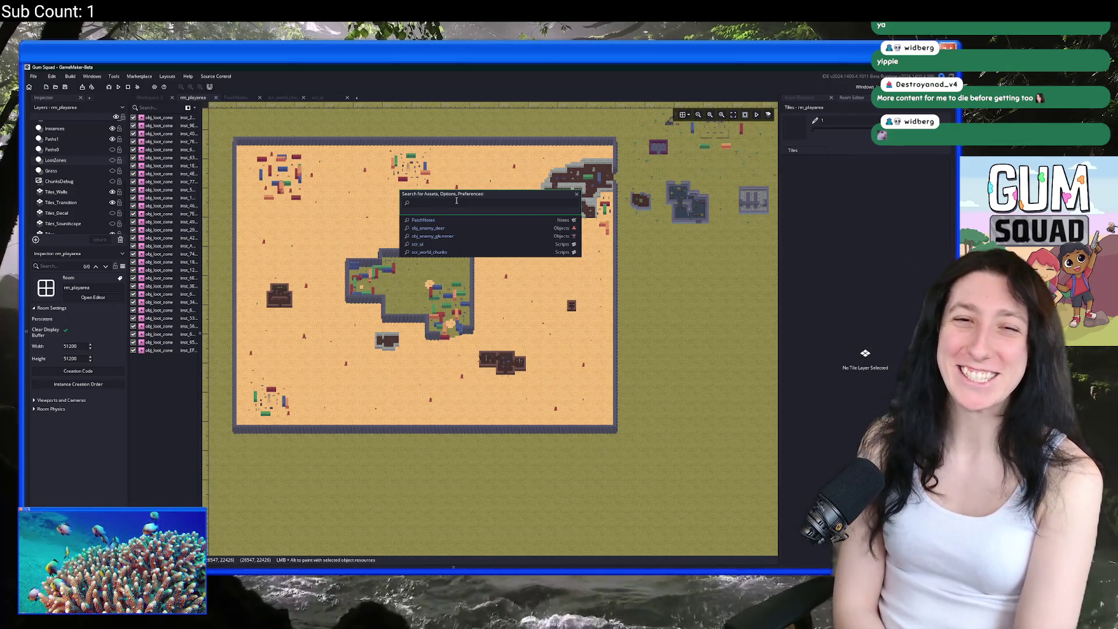
{"action": "key", "text": "Escape"}
{"action": "scroll", "coordinate": [512, 315], "scroll_direction": "down", "scroll_amount": 3}
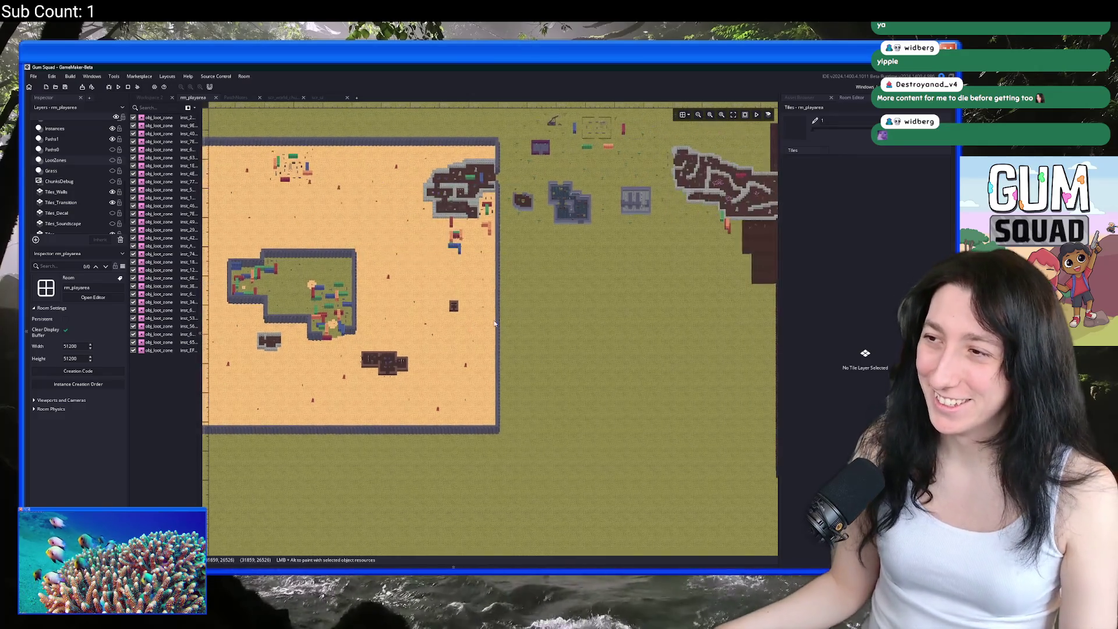
{"action": "scroll", "coordinate": [511, 315], "scroll_direction": "down", "scroll_amount": 2}
{"action": "scroll", "coordinate": [371, 201], "scroll_direction": "up", "scroll_amount": 2}
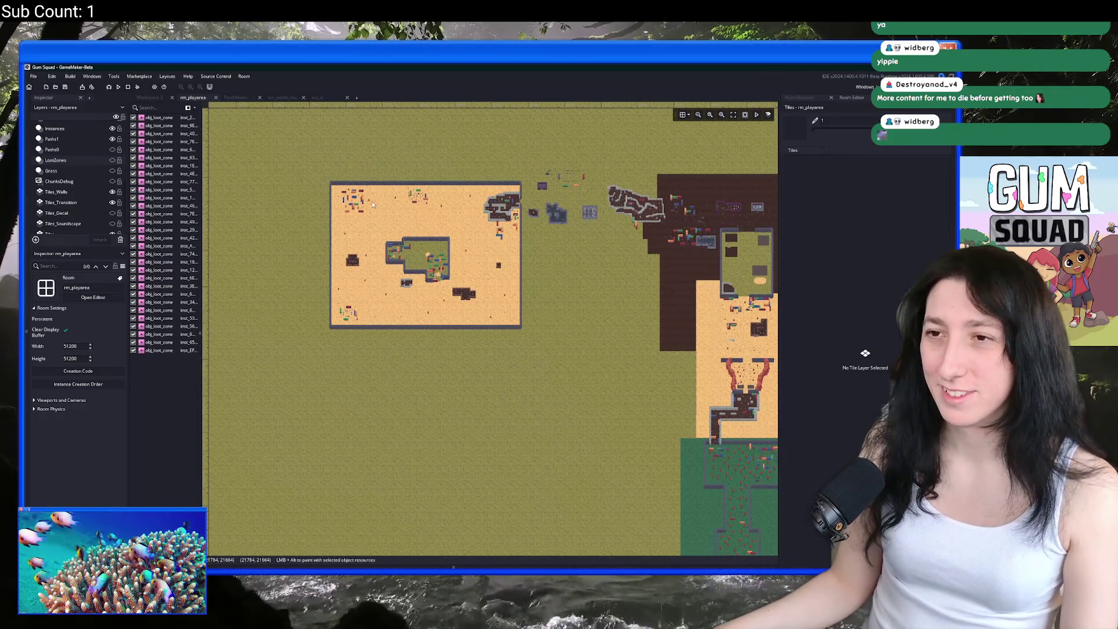
{"action": "left_click", "coordinate": [283, 97]}
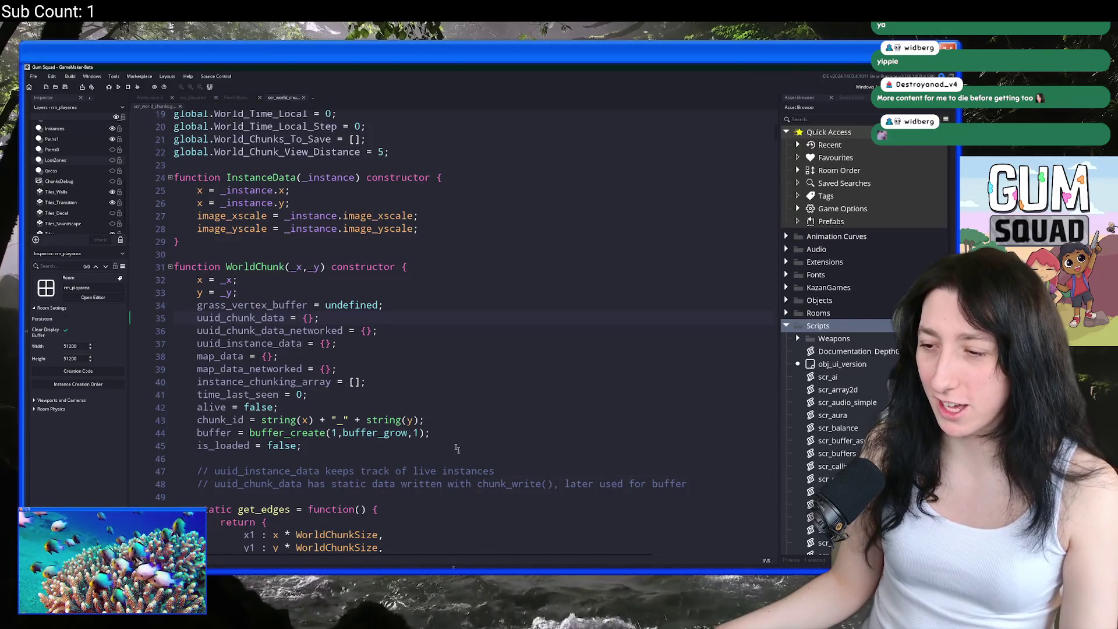
Step: Open the PatchNotes file via asset search and start a new '-' line after the last note
{"action": "key", "text": "ctrl+t"}
{"action": "type", "text": "patch"}
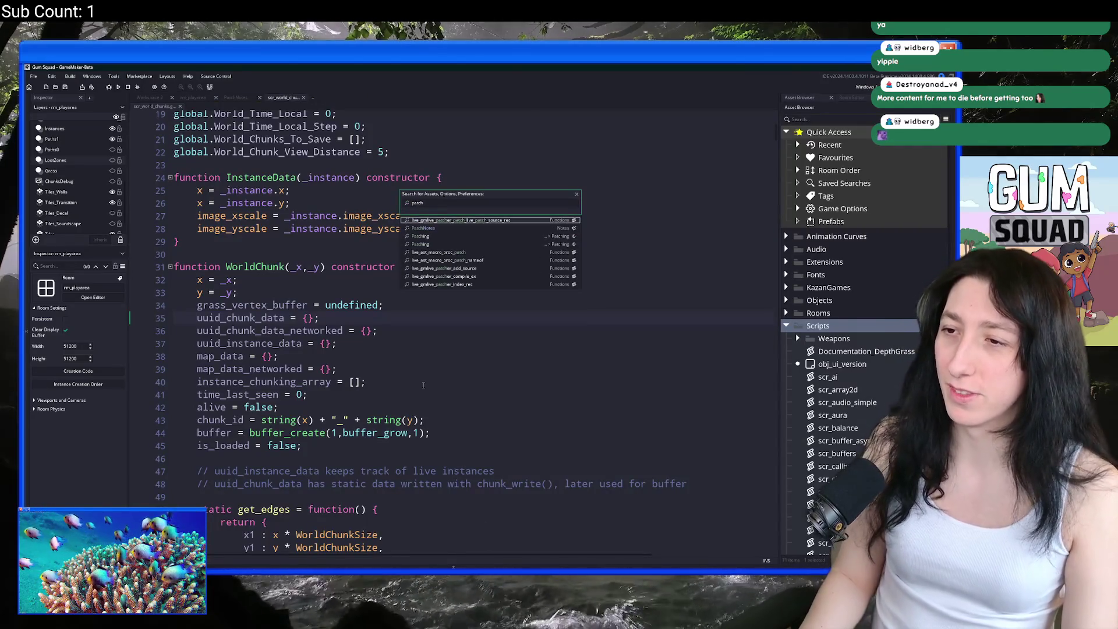
{"action": "key", "text": "Return"}
{"action": "left_click", "coordinate": [423, 388]}
{"action": "key", "text": "Return"}
{"action": "type", "text": "-="}
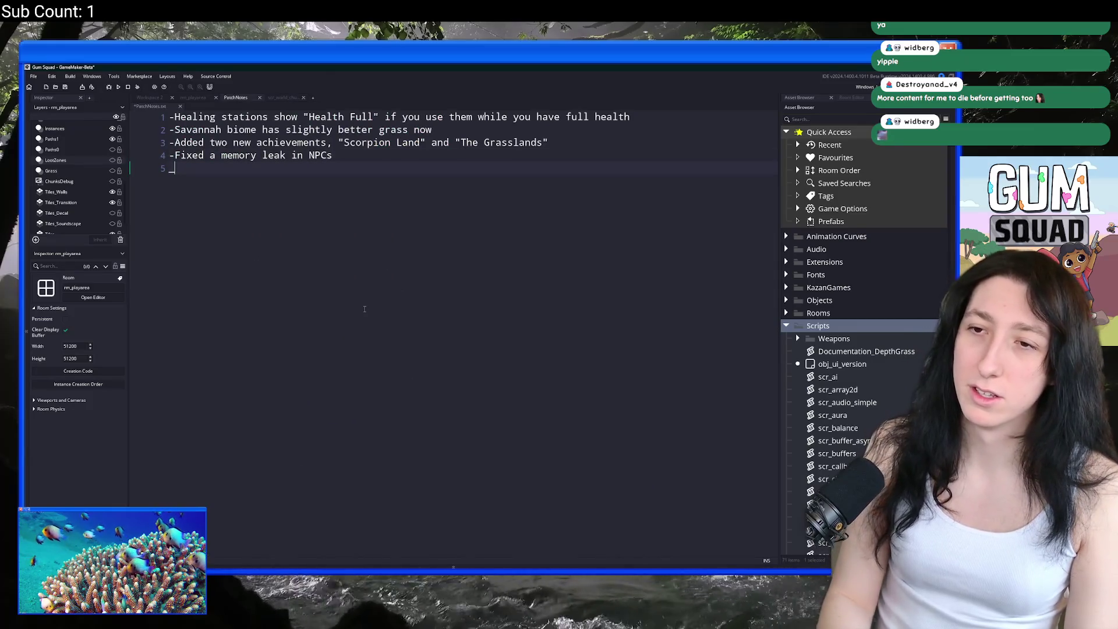
{"action": "key", "text": "BackSpace"}
Step: Begin the note 'Fixed quick moving items from the crafting table', correcting typos along the way
{"action": "type", "text": "Fixe"}
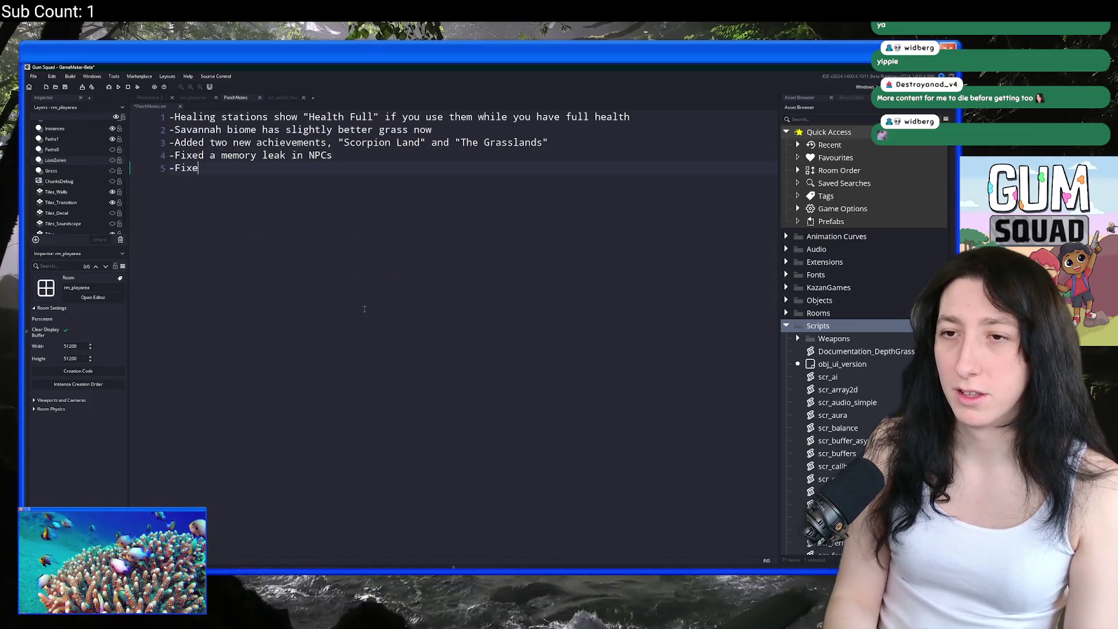
{"action": "type", "text": "d cr"}
{"action": "key", "text": "BackSpace"}
{"action": "key", "text": "BackSpace"}
{"action": "type", "text": "quick movingk"}
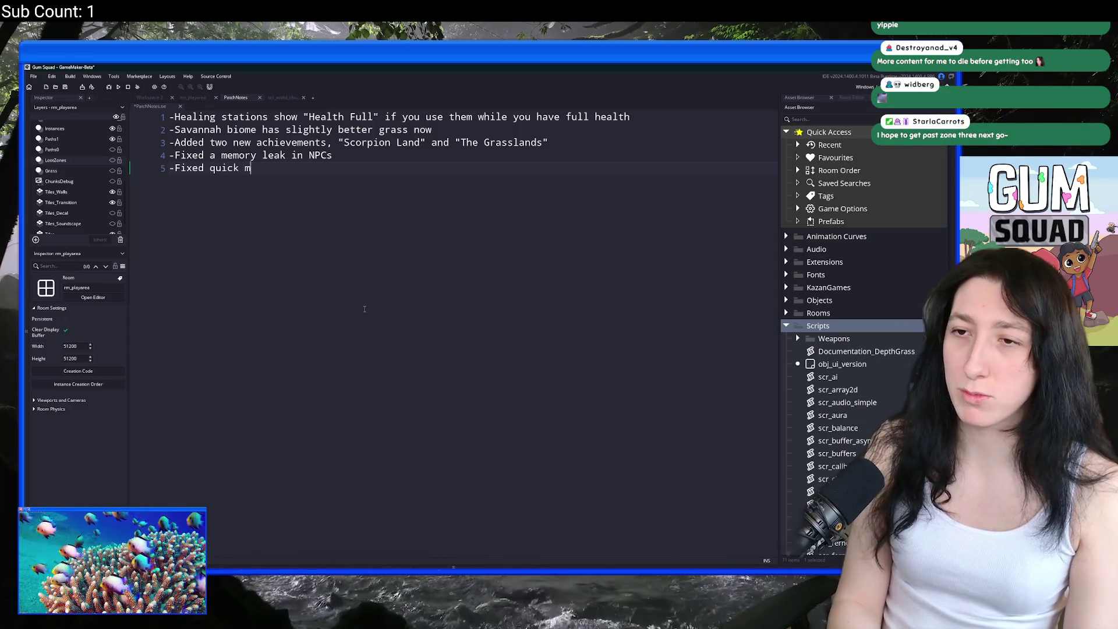
{"action": "key", "text": "BackSpace"}
{"action": "type", "text": "items from teh g"}
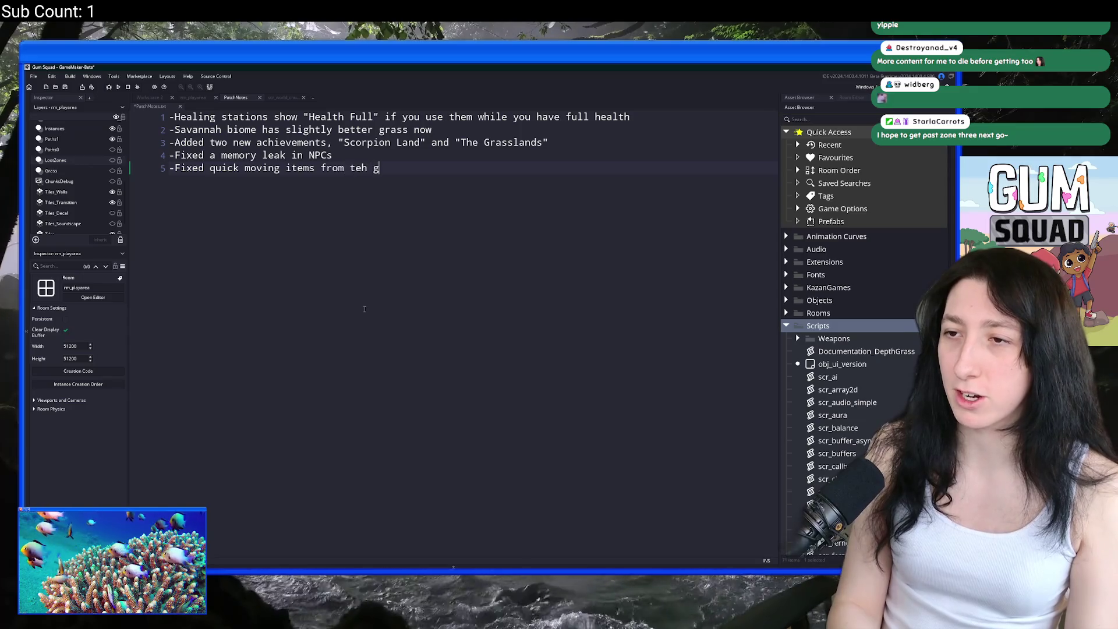
{"action": "key", "text": "BackSpace"}
{"action": "key", "text": "BackSpace"}
{"action": "key", "text": "BackSpace"}
{"action": "key", "text": "BackSpace"}
{"action": "type", "text": "he crafting t"}
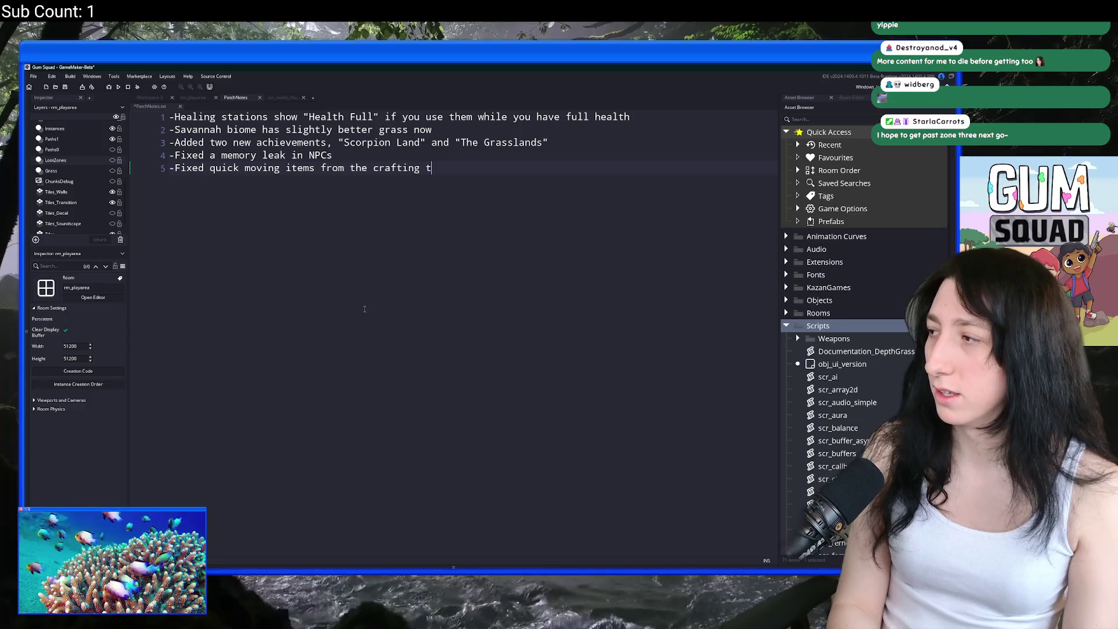
{"action": "key", "text": "BackSpace"}
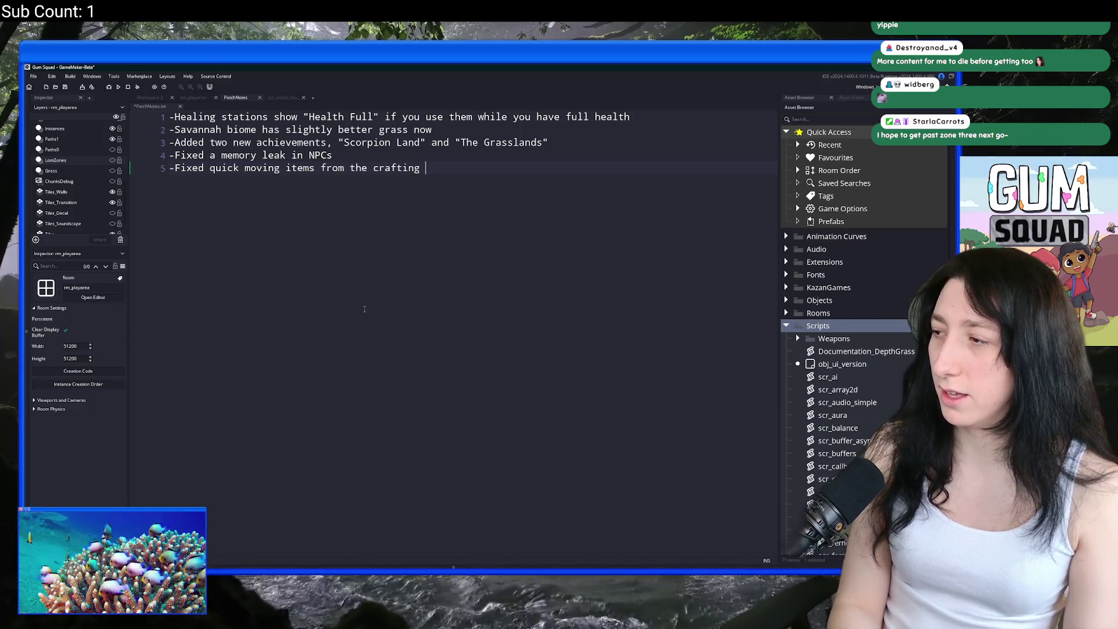
{"action": "type", "text": "tablue"}
{"action": "key", "text": "BackSpace"}
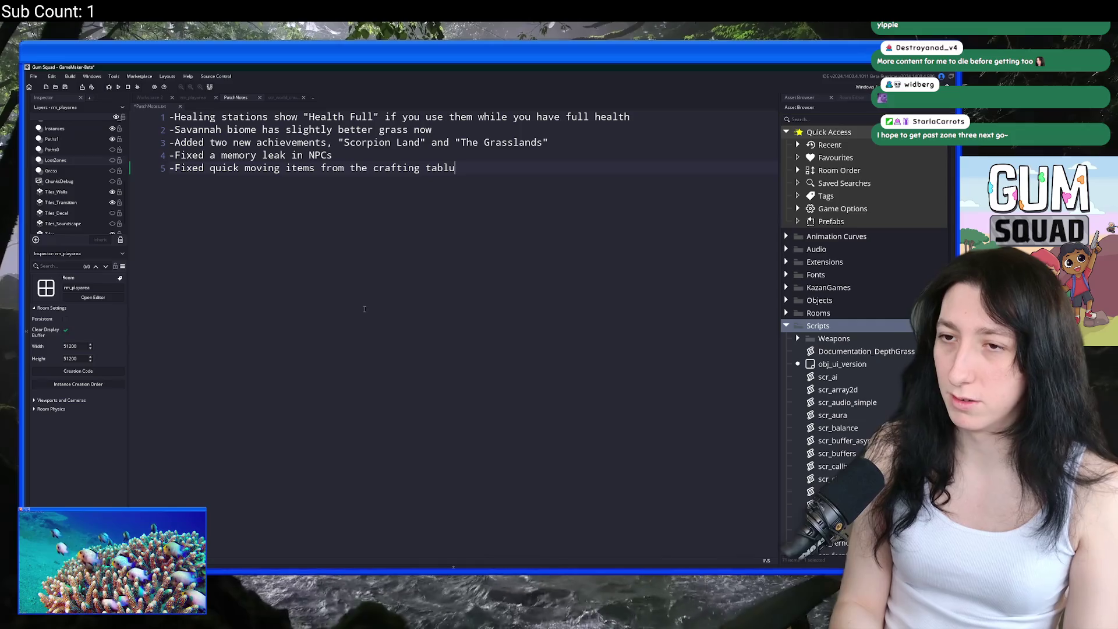
{"action": "type", "text": "iekd"}
{"action": "key", "text": "BackSpace"}
{"action": "key", "text": "BackSpace"}
{"action": "key", "text": "BackSpace"}
Step: Finish it with 'not counting towards the steam achievement for crafting'
{"action": "type", "text": "e"}
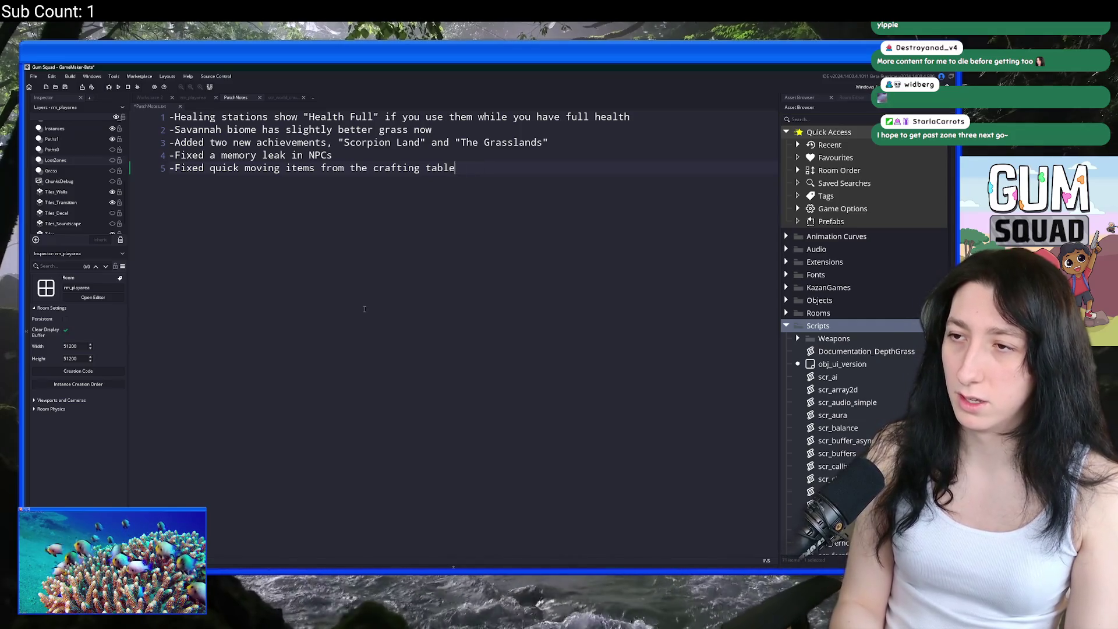
{"action": "type", "text": " not counting towards "}
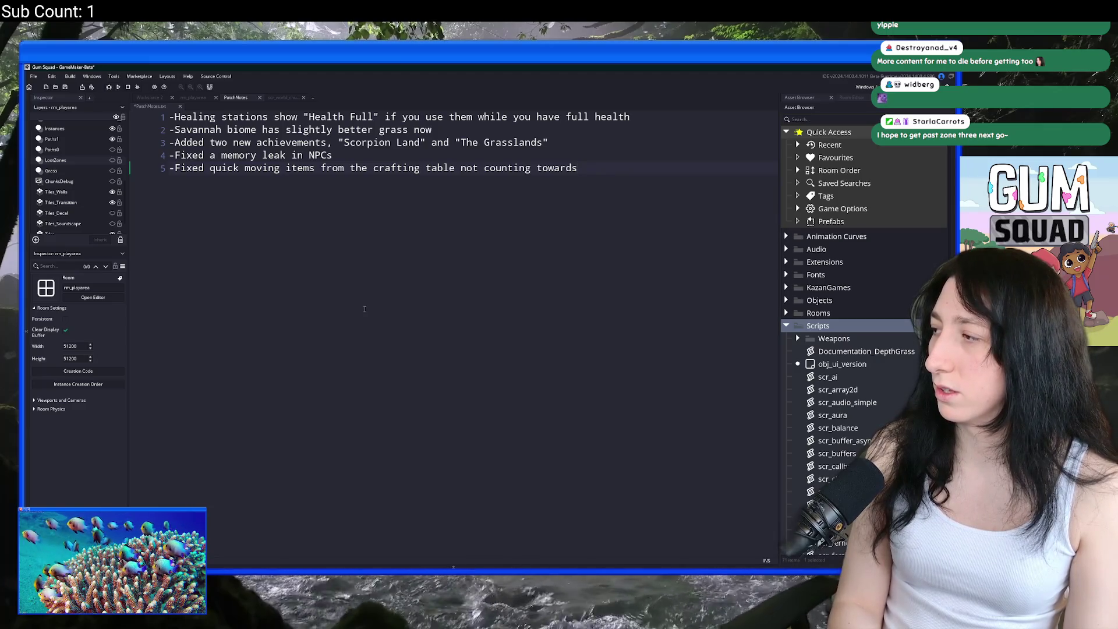
{"action": "type", "text": "steam achiev"}
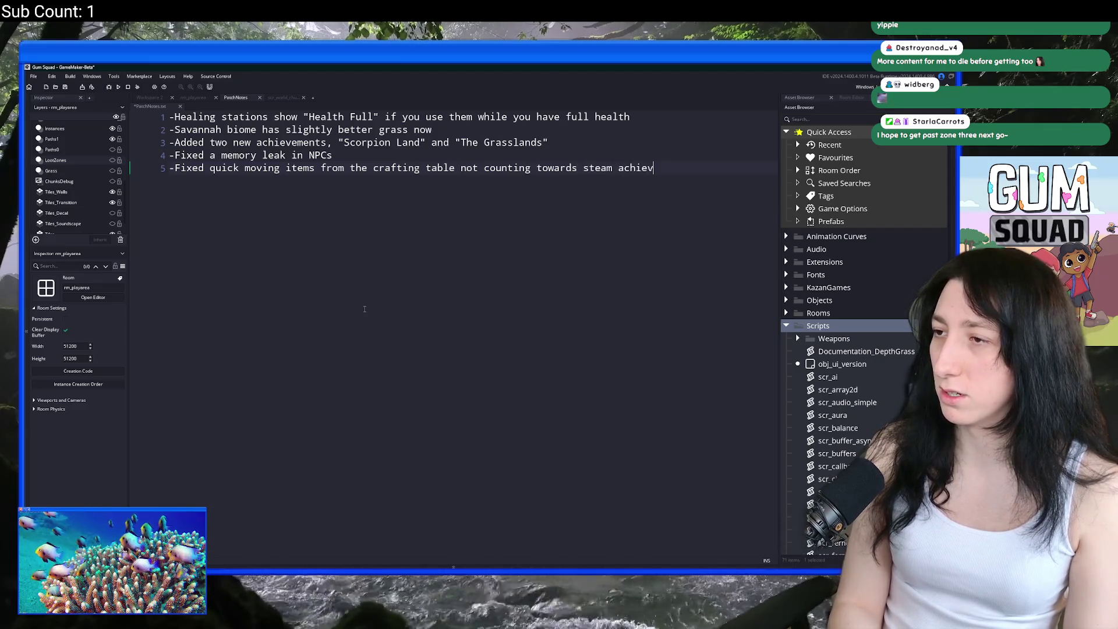
{"action": "type", "text": "ement for crafting"}
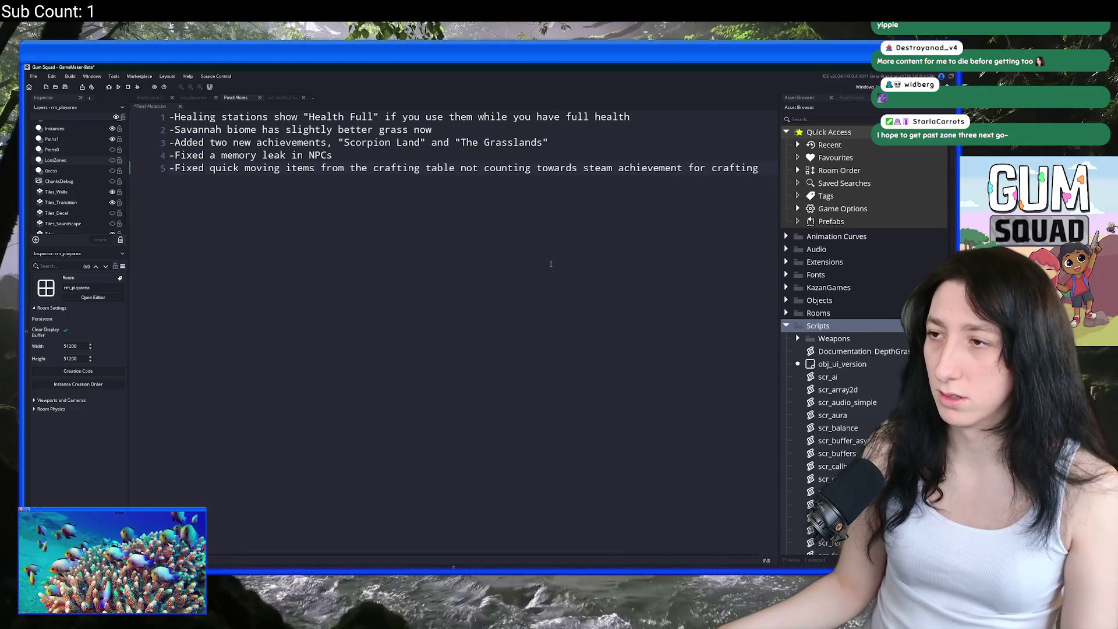
{"action": "left_click", "coordinate": [576, 168]}
{"action": "type", "text": "the"}
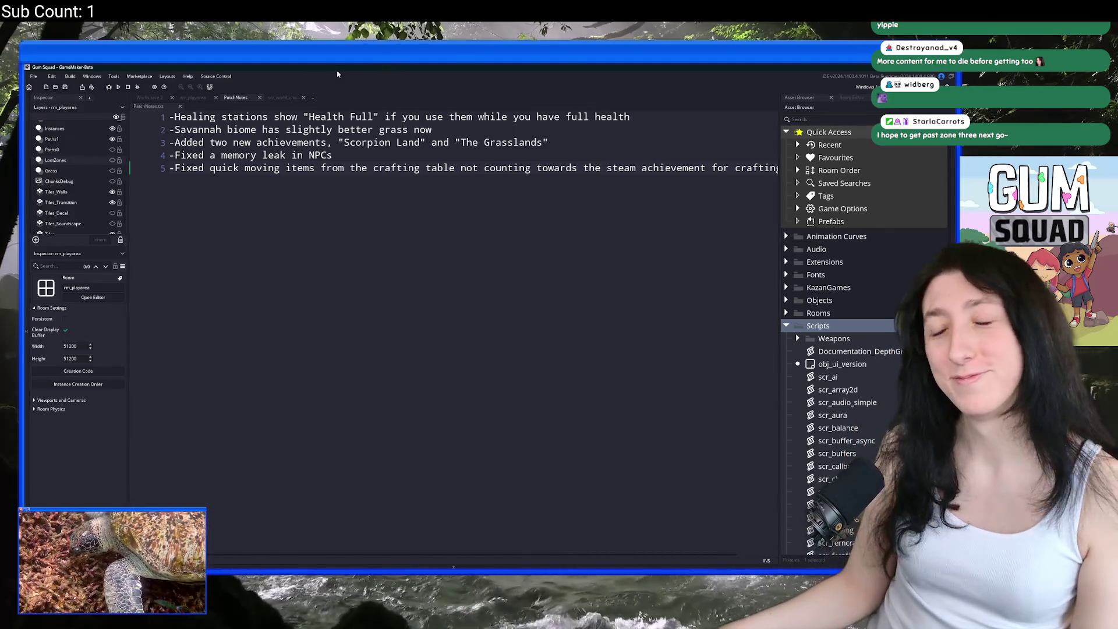
{"action": "left_click", "coordinate": [280, 96]}
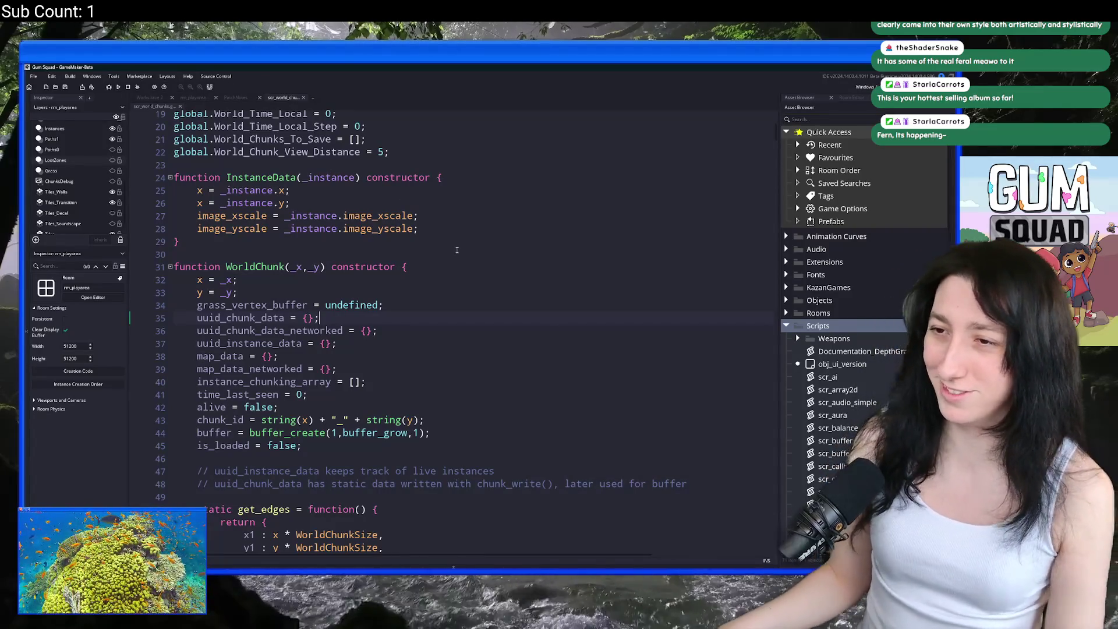
Step: Add 'object_index = object_index;' after the image_yscale line in InstanceData
{"action": "left_click", "coordinate": [449, 223]}
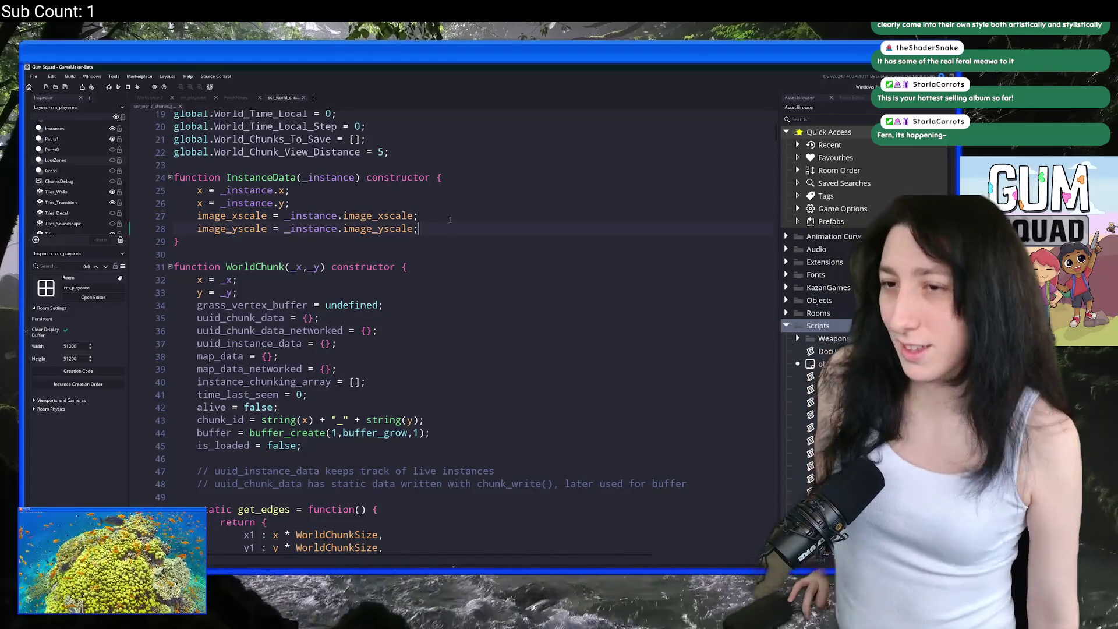
{"action": "left_click", "coordinate": [450, 220]}
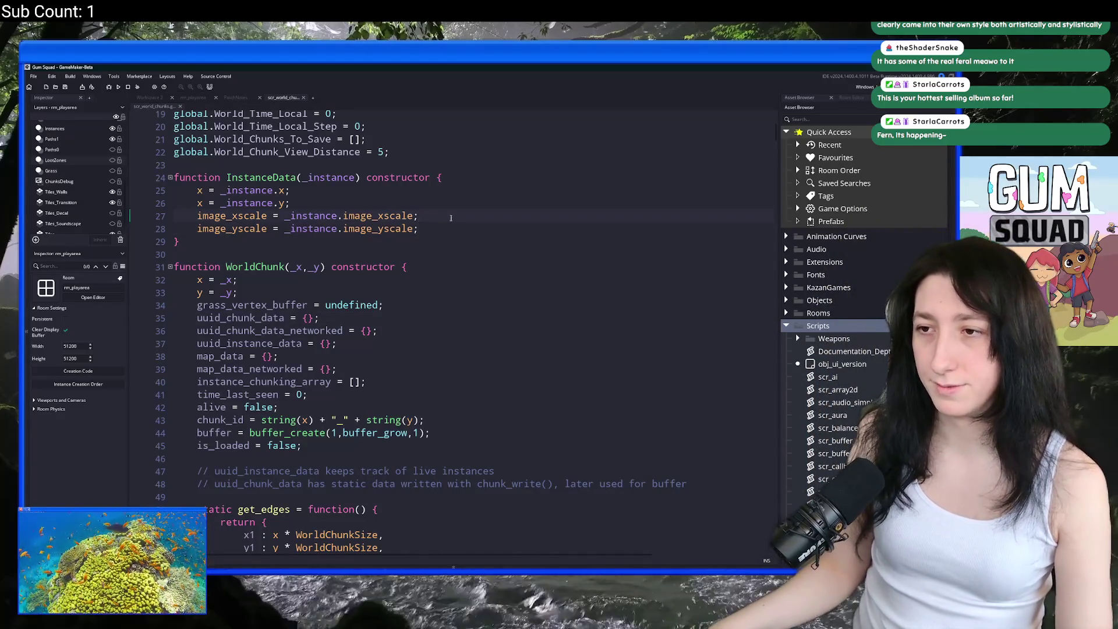
{"action": "left_click", "coordinate": [452, 226]}
{"action": "key", "text": "Return"}
{"action": "type", "text": "objectk"}
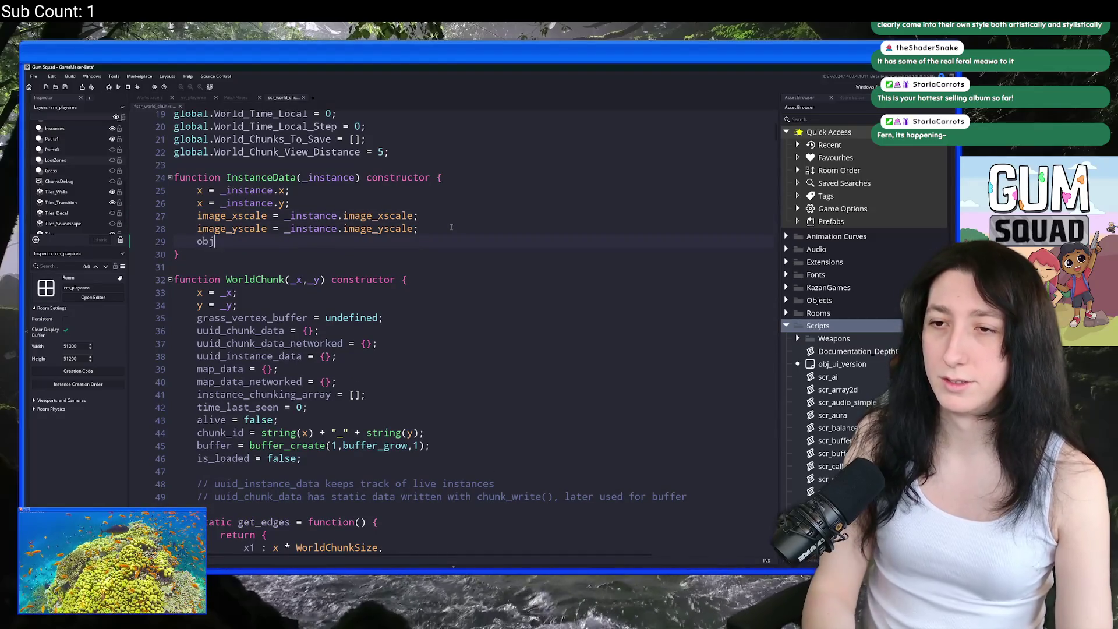
{"action": "key", "text": "BackSpace"}
{"action": "type", "text": "_index"}
{"action": "key", "text": "Return"}
{"action": "type", "text": "= object"}
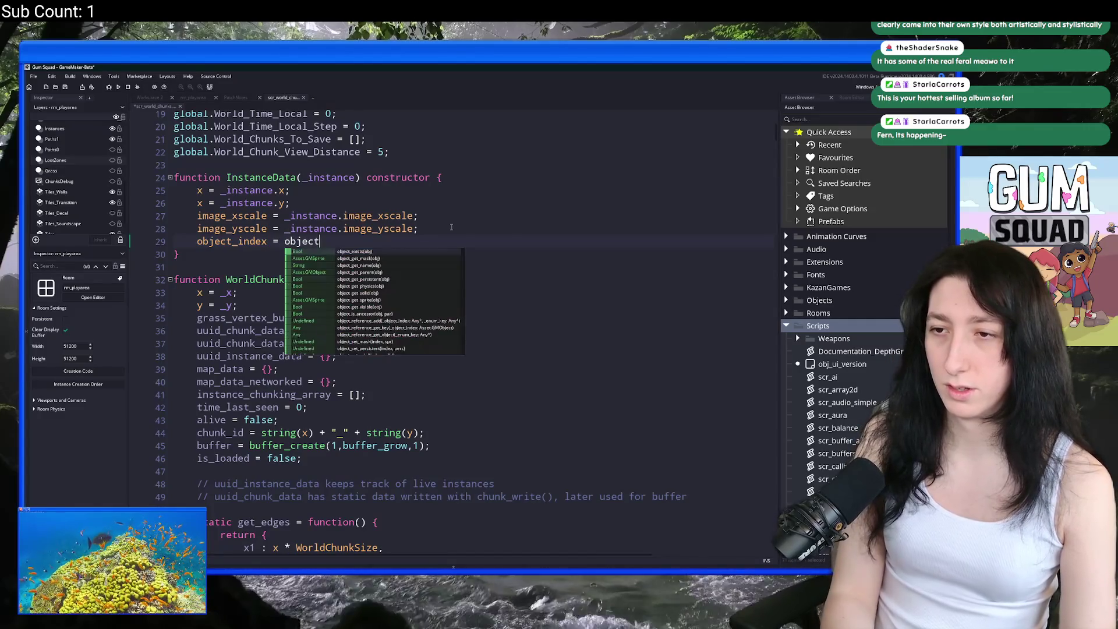
{"action": "type", "text": "_index;"}
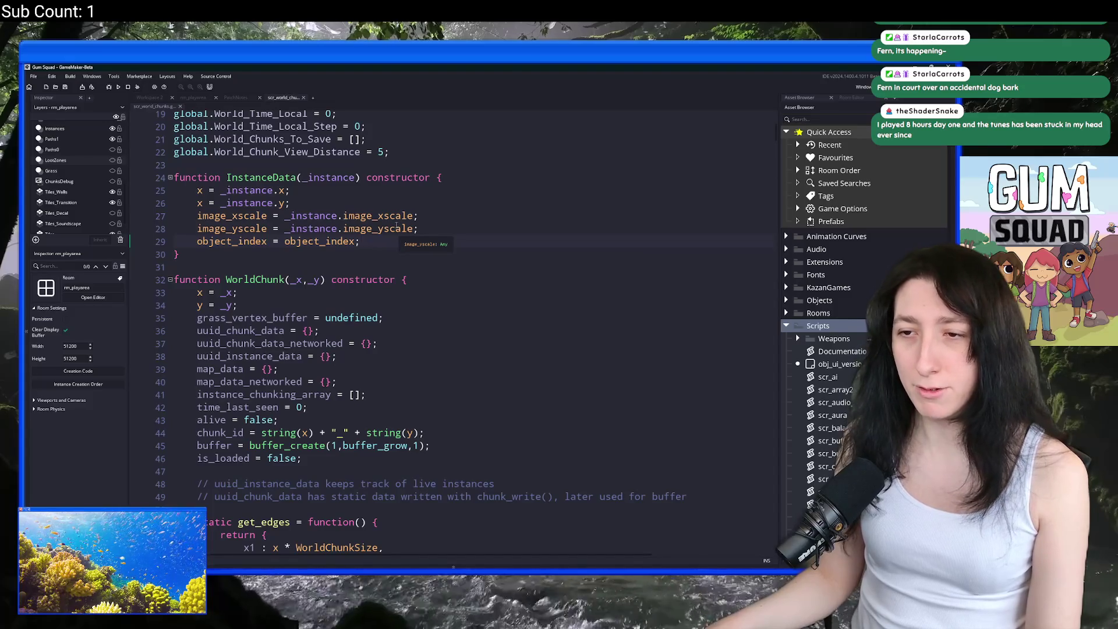
{"action": "left_click", "coordinate": [439, 208]}
{"action": "left_click", "coordinate": [438, 221]}
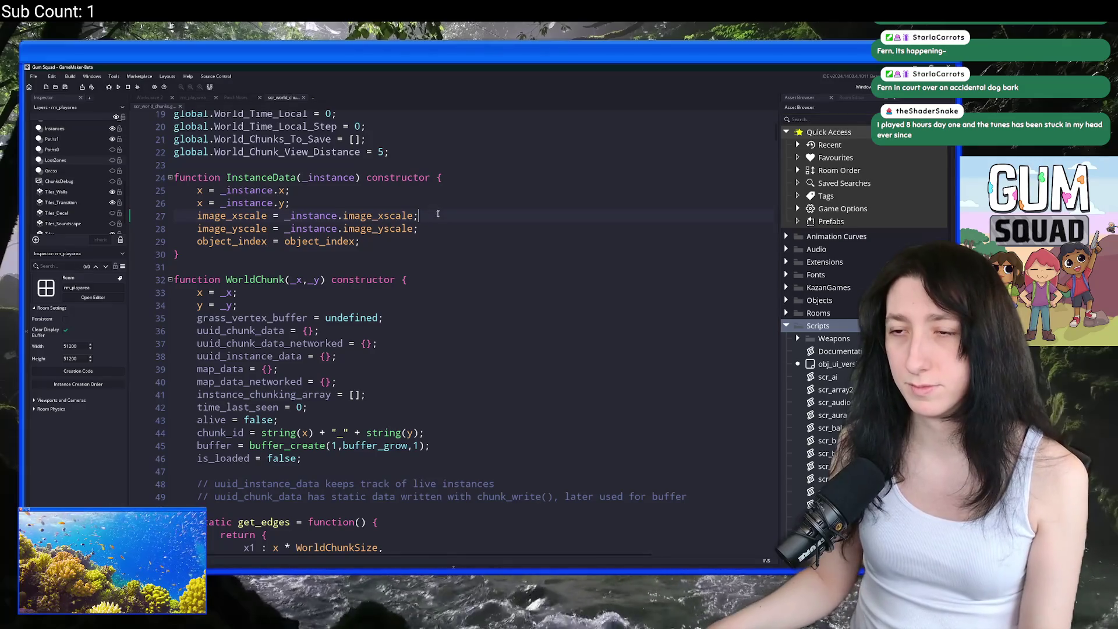
{"action": "mouse_move", "coordinate": [270, 177]}
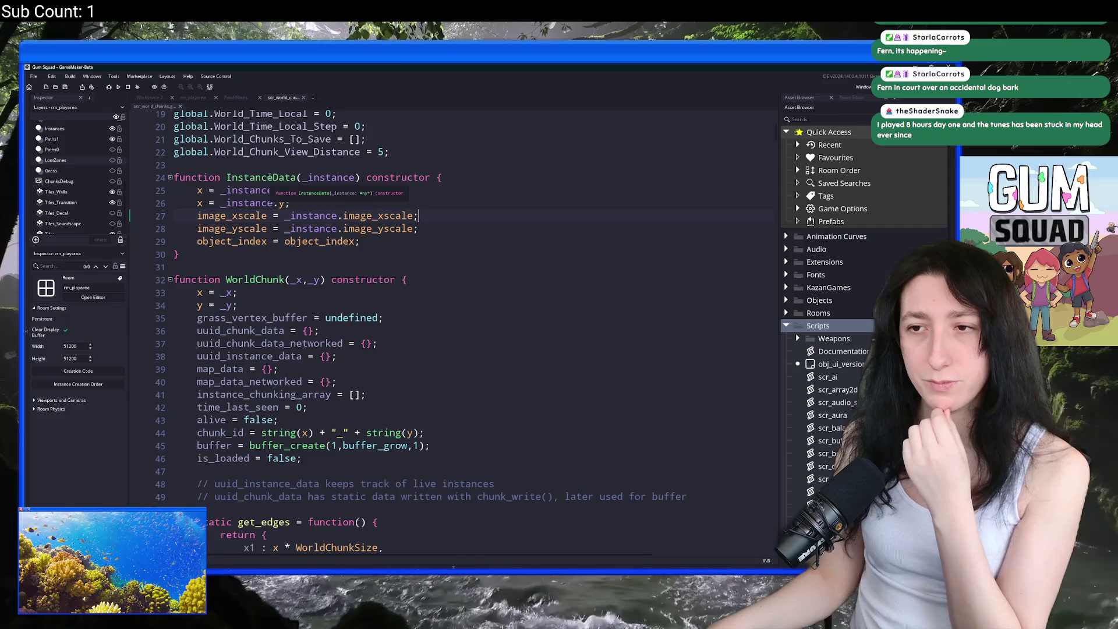
{"action": "scroll", "coordinate": [253, 410], "scroll_direction": "down", "scroll_amount": 2}
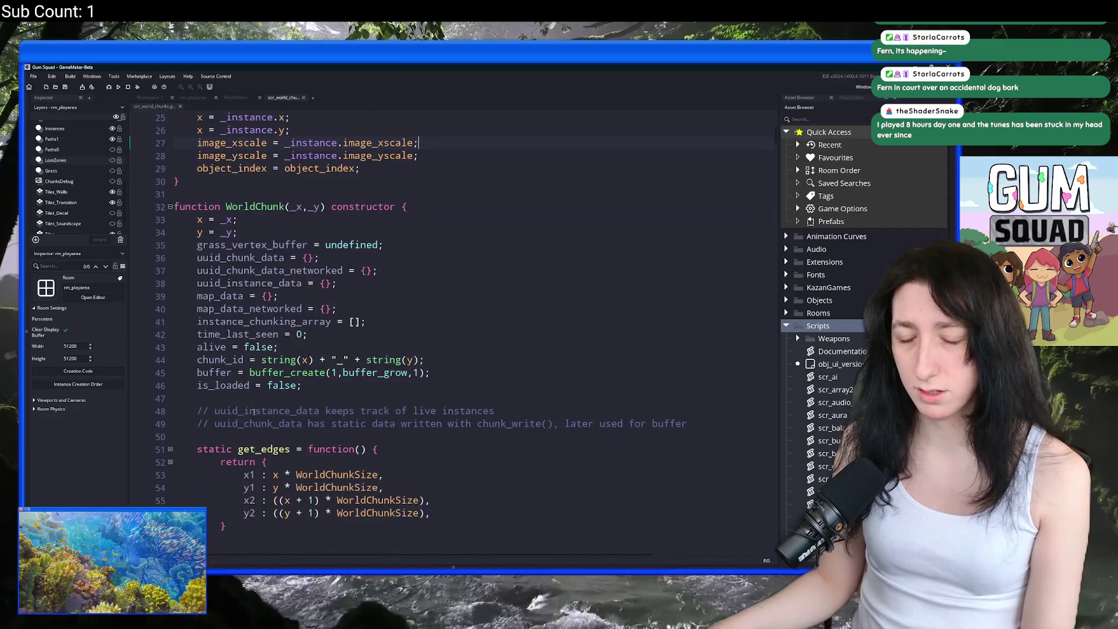
Step: Below get_id in WorldChunk, start 'static collect_instances = function() {' with an empty body, then return to rm_playarea
{"action": "scroll", "coordinate": [254, 410], "scroll_direction": "down", "scroll_amount": 5}
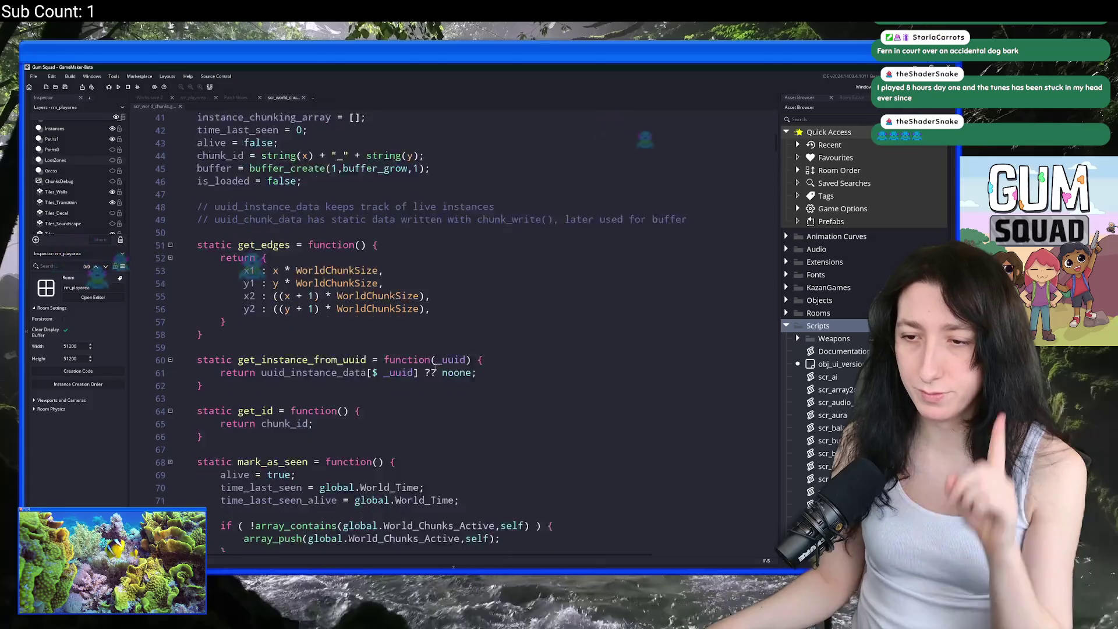
{"action": "scroll", "coordinate": [436, 364], "scroll_direction": "up", "scroll_amount": 4}
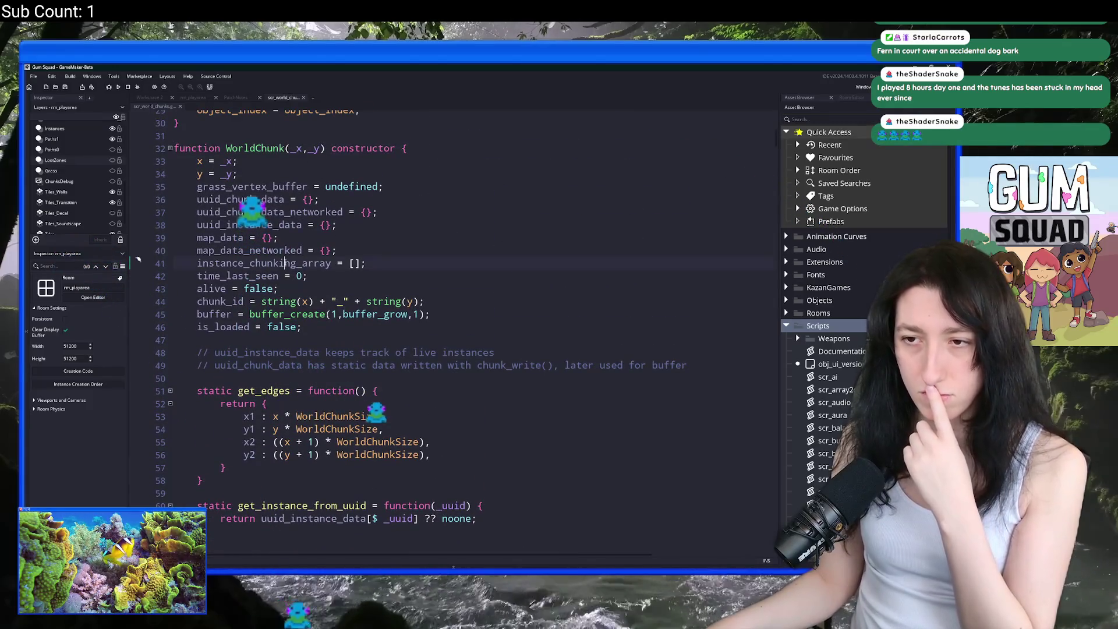
{"action": "scroll", "coordinate": [285, 263], "scroll_direction": "up", "scroll_amount": 3}
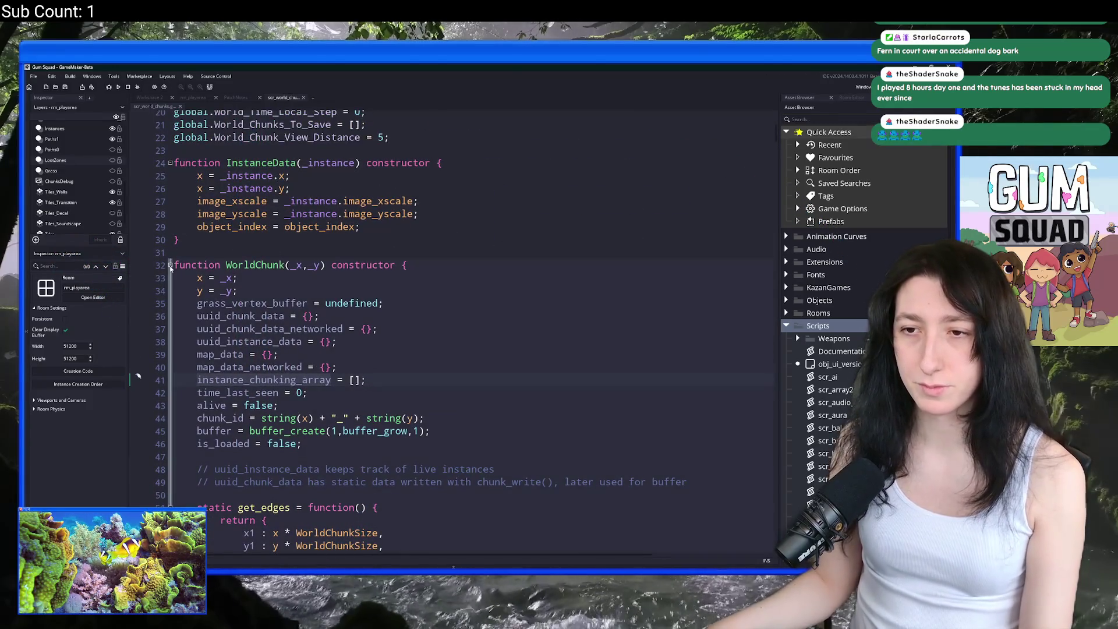
{"action": "scroll", "coordinate": [171, 268], "scroll_direction": "down", "scroll_amount": 15}
{"action": "scroll", "coordinate": [340, 267], "scroll_direction": "down", "scroll_amount": 10}
{"action": "scroll", "coordinate": [341, 267], "scroll_direction": "up", "scroll_amount": 12}
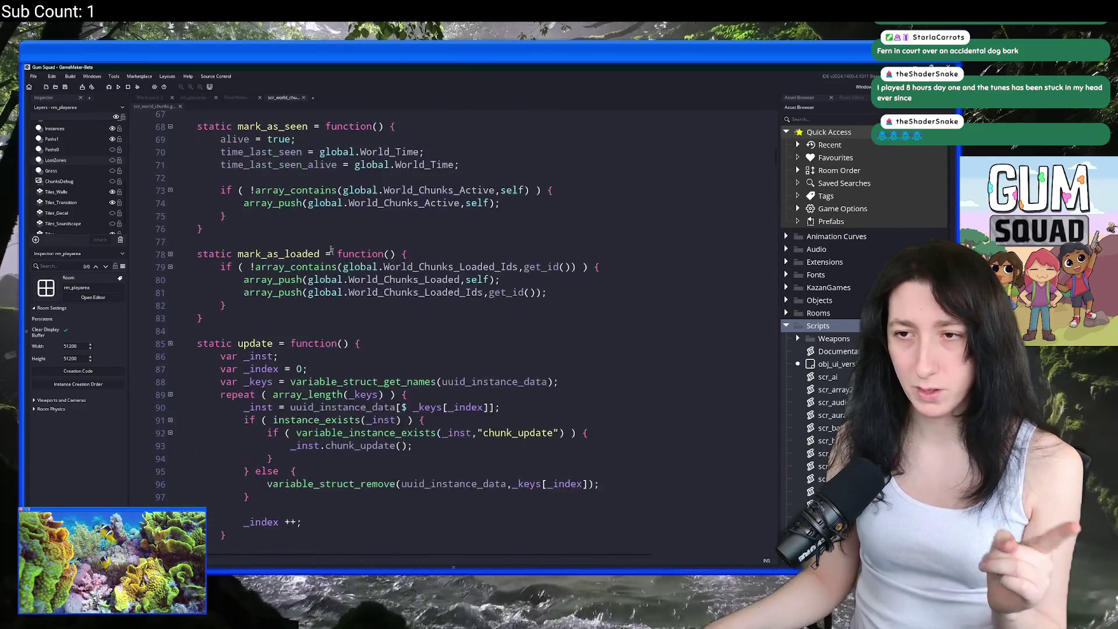
{"action": "scroll", "coordinate": [341, 267], "scroll_direction": "up", "scroll_amount": 6}
{"action": "key", "text": "Return"}
{"action": "key", "text": "Return"}
{"action": "type", "text": "static "}
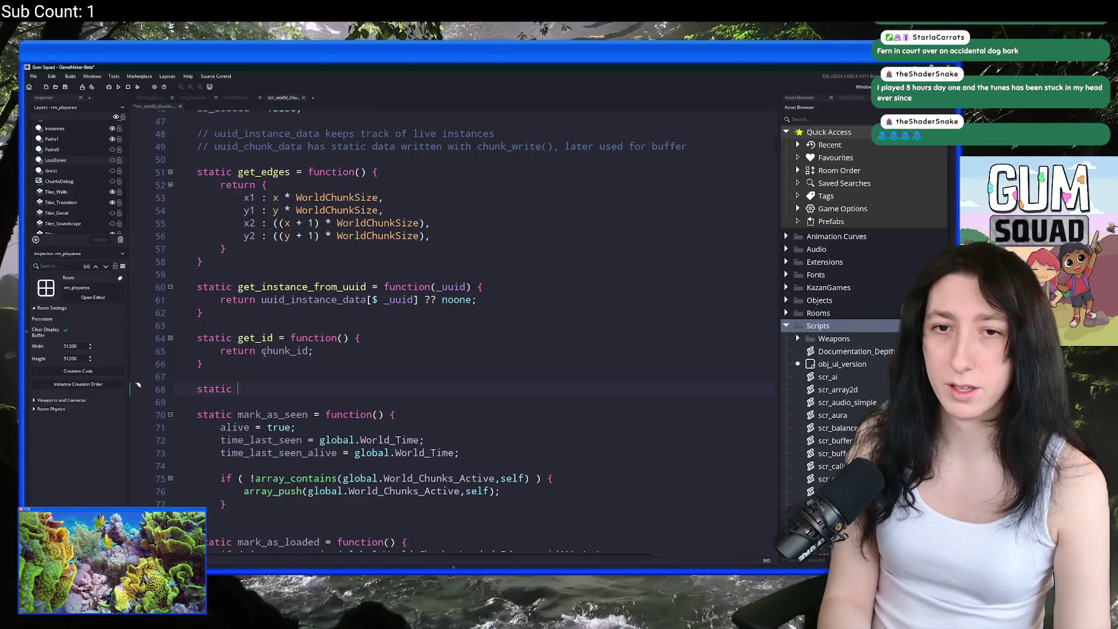
{"action": "type", "text": "collect"}
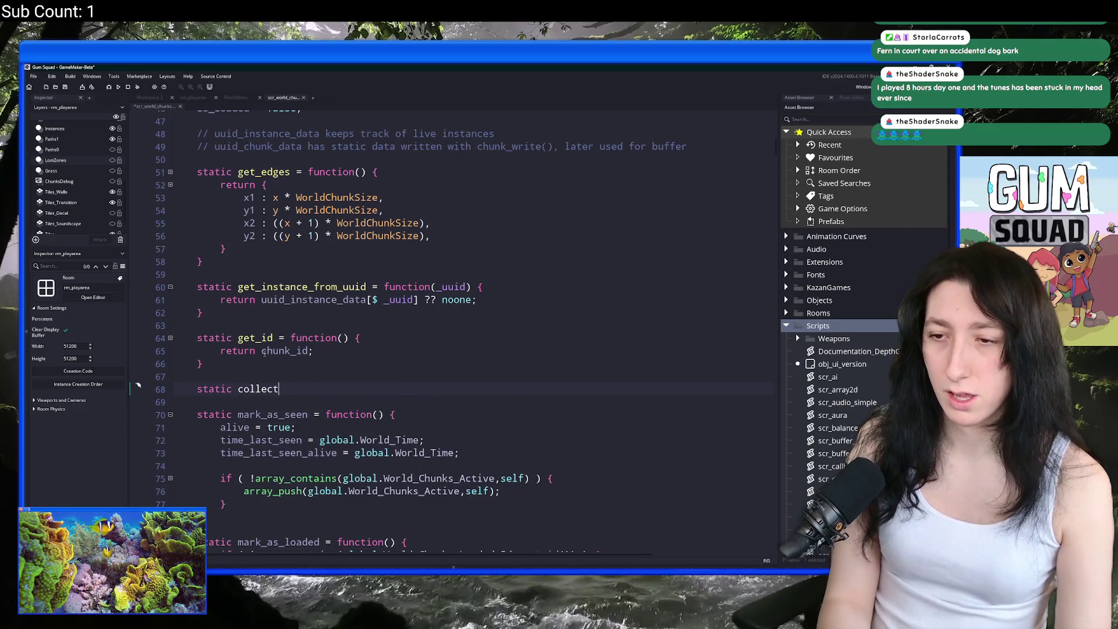
{"action": "type", "text": "_all_kd"}
{"action": "key", "text": "BackSpace"}
{"action": "key", "text": "BackSpace"}
{"action": "key", "text": "BackSpace"}
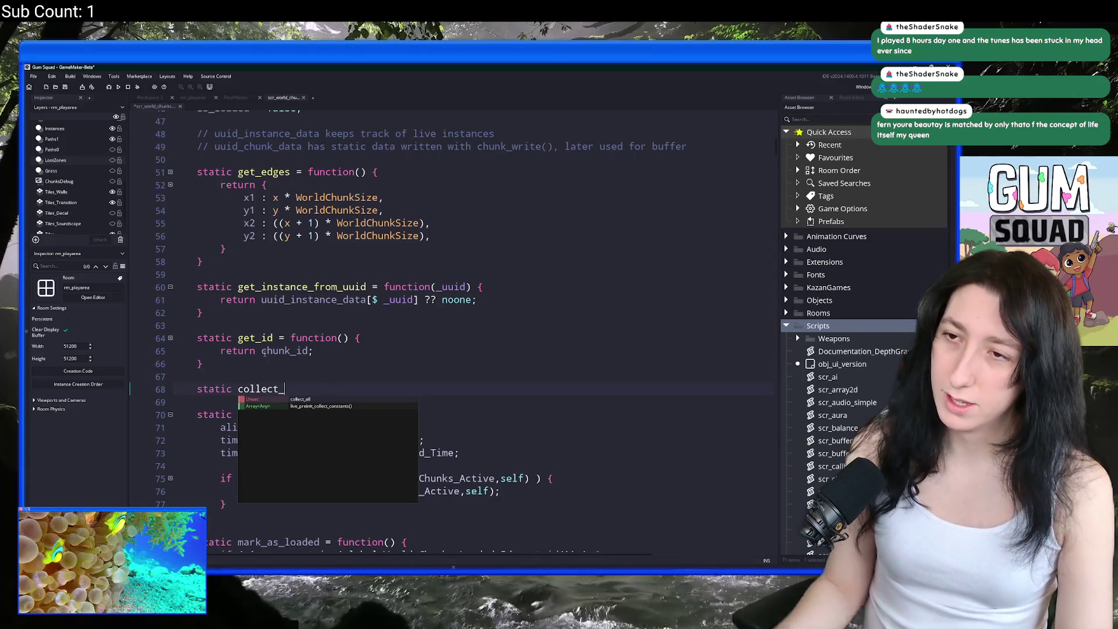
{"action": "type", "text": "chunked_"}
{"action": "key", "text": "BackSpace"}
{"action": "key", "text": "BackSpace"}
{"action": "key", "text": "BackSpace"}
{"action": "type", "text": "insta"}
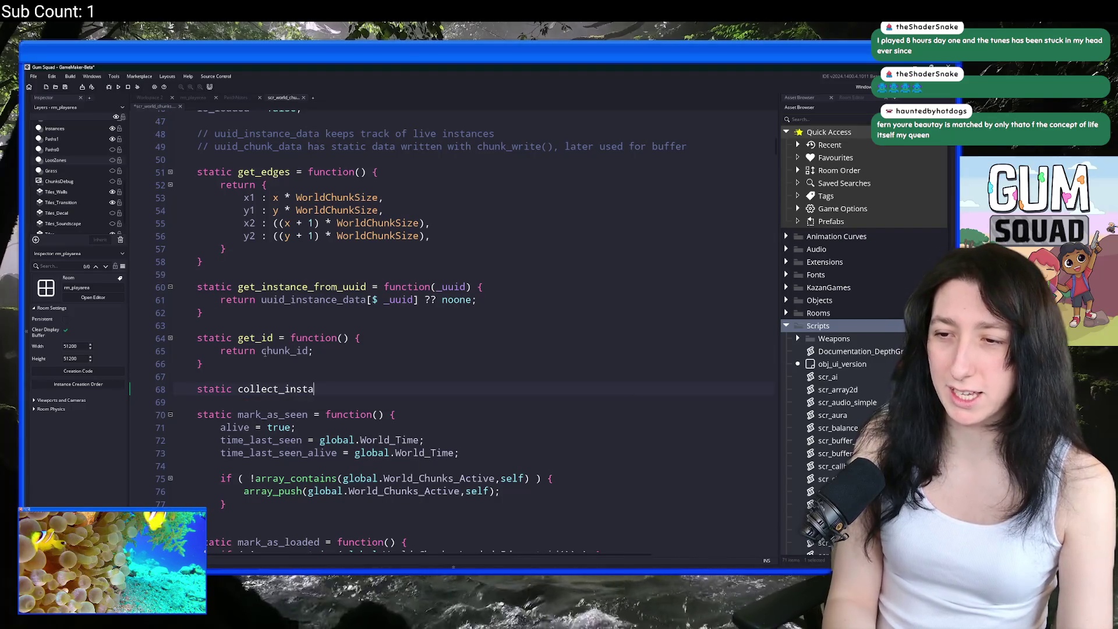
{"action": "type", "text": "nces = function()"}
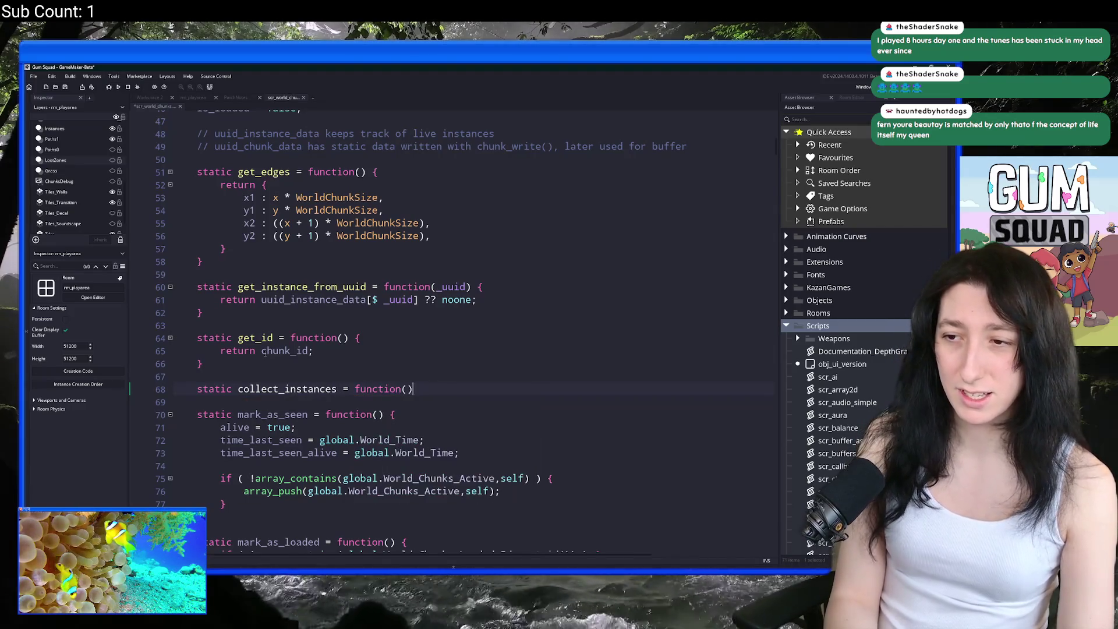
{"action": "type", "text": " {"}
{"action": "key", "text": "Return"}
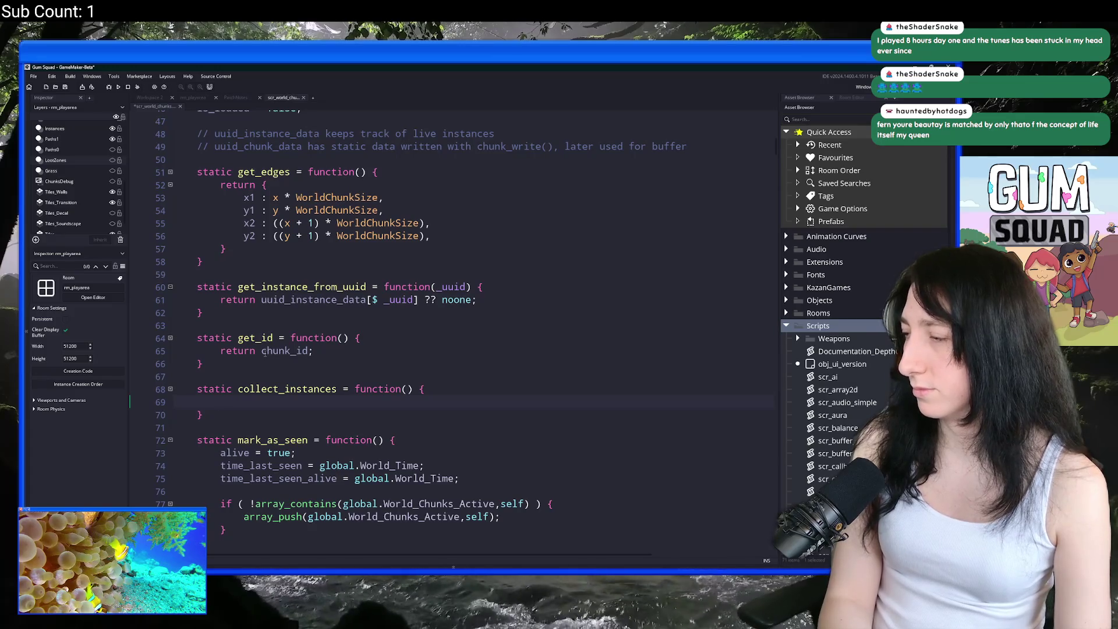
{"action": "type", "text": "c"}
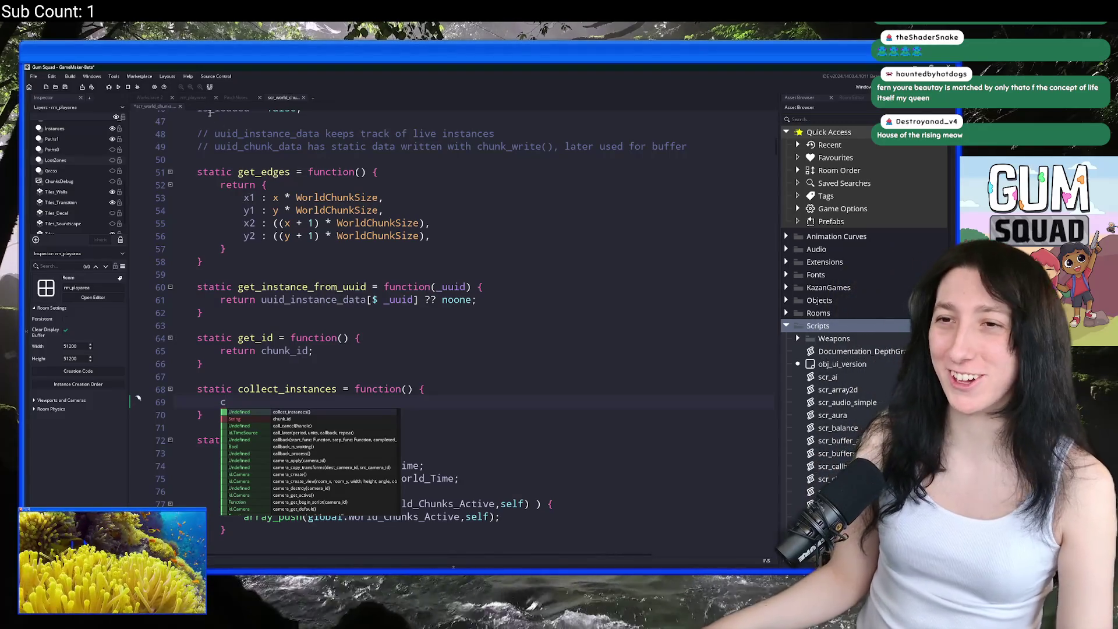
{"action": "left_click", "coordinate": [193, 97]}
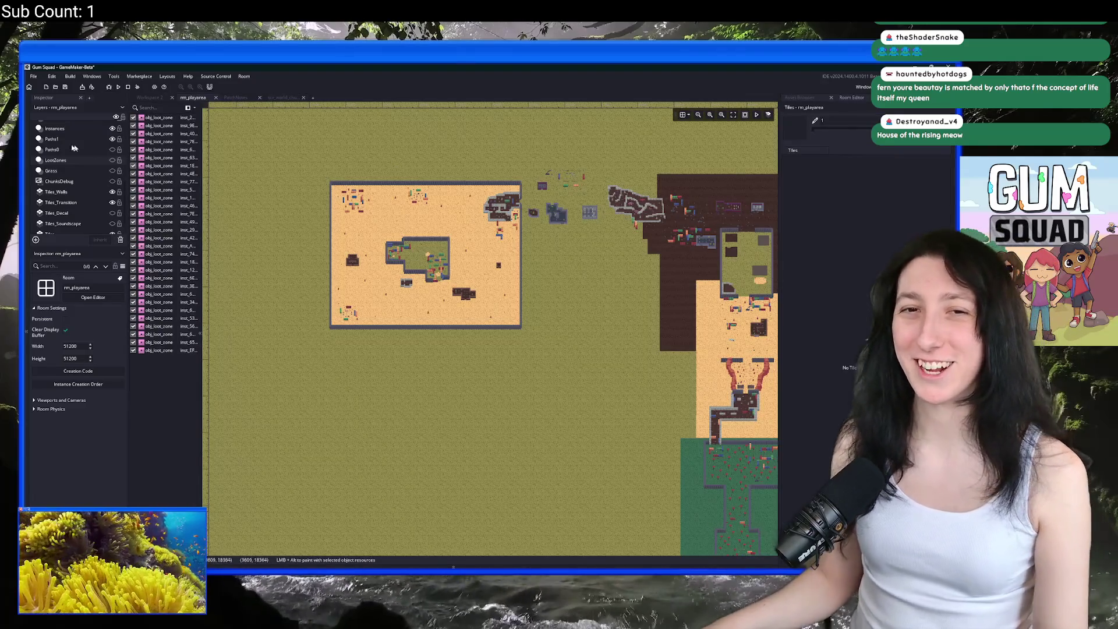
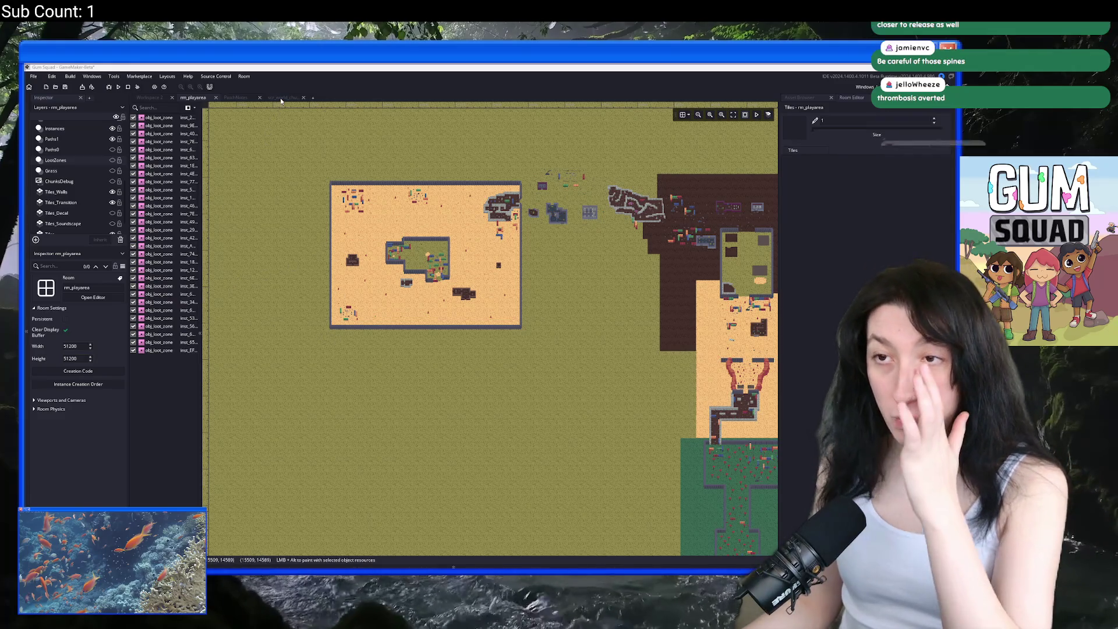
Step: Leave the rm_playarea room editor for the scr_world_chunks script tab
{"action": "left_click", "coordinate": [280, 98]}
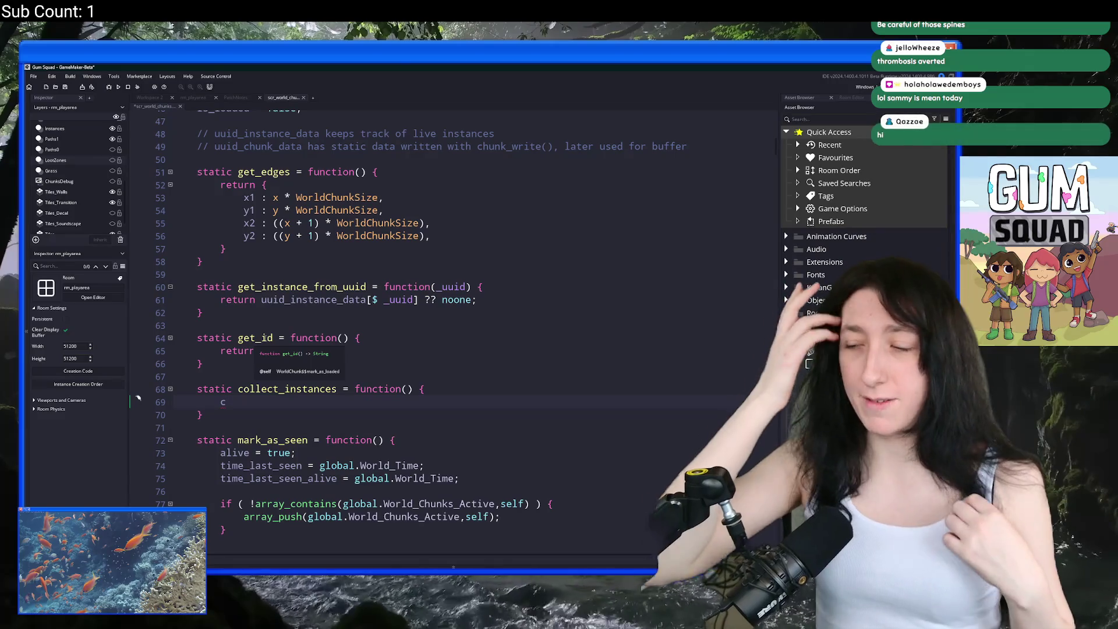
{"action": "scroll", "coordinate": [224, 362], "scroll_direction": "up", "scroll_amount": 1}
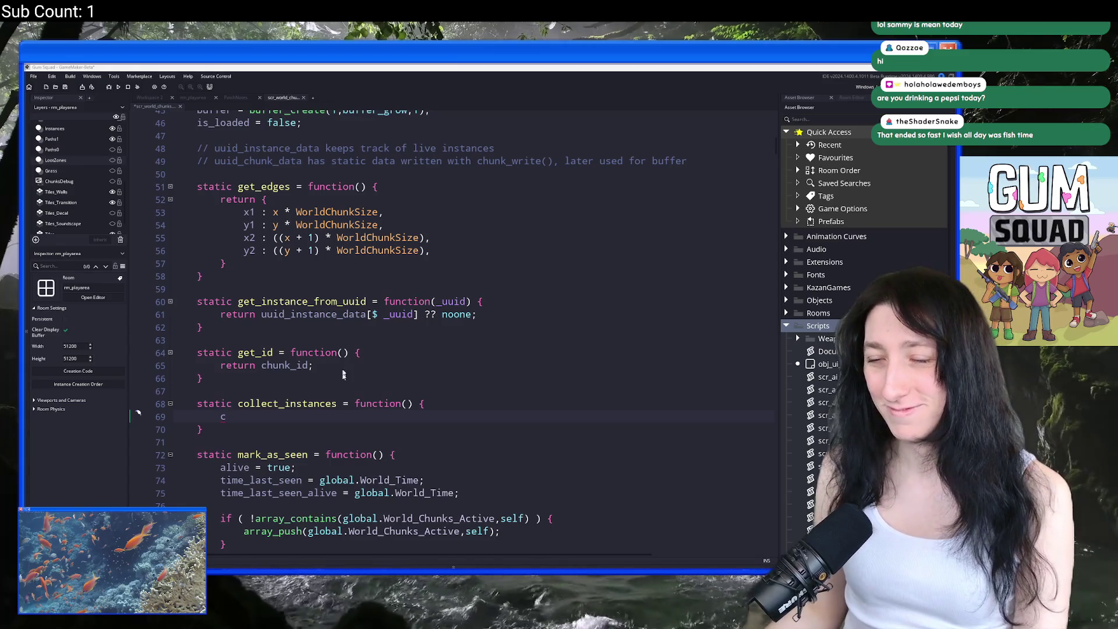
{"action": "left_click", "coordinate": [281, 411]}
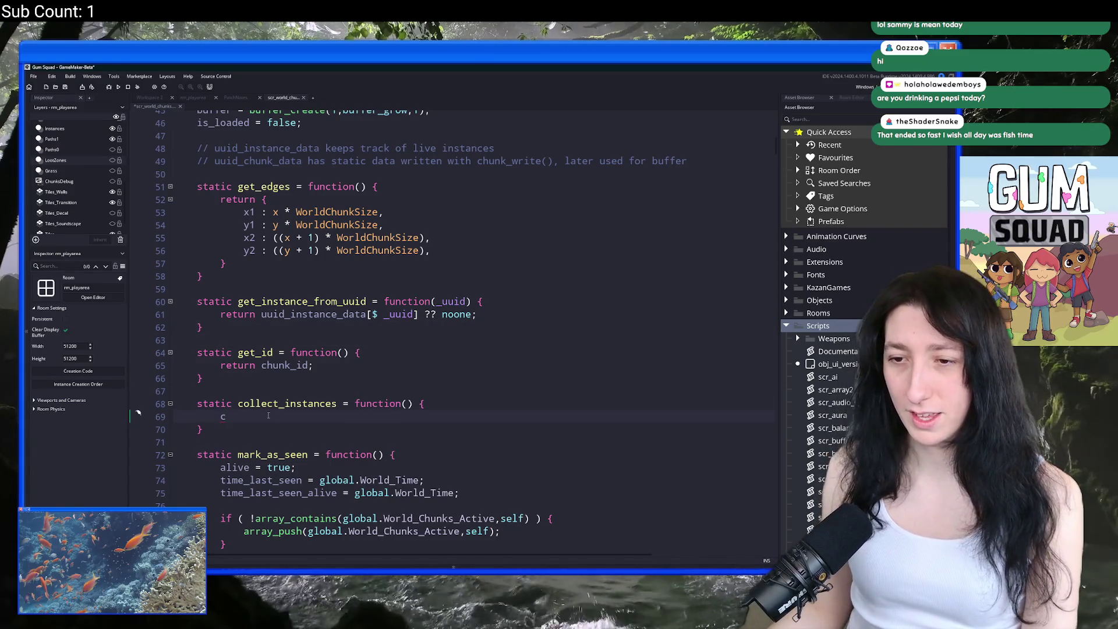
{"action": "scroll", "coordinate": [268, 416], "scroll_direction": "up", "scroll_amount": 2}
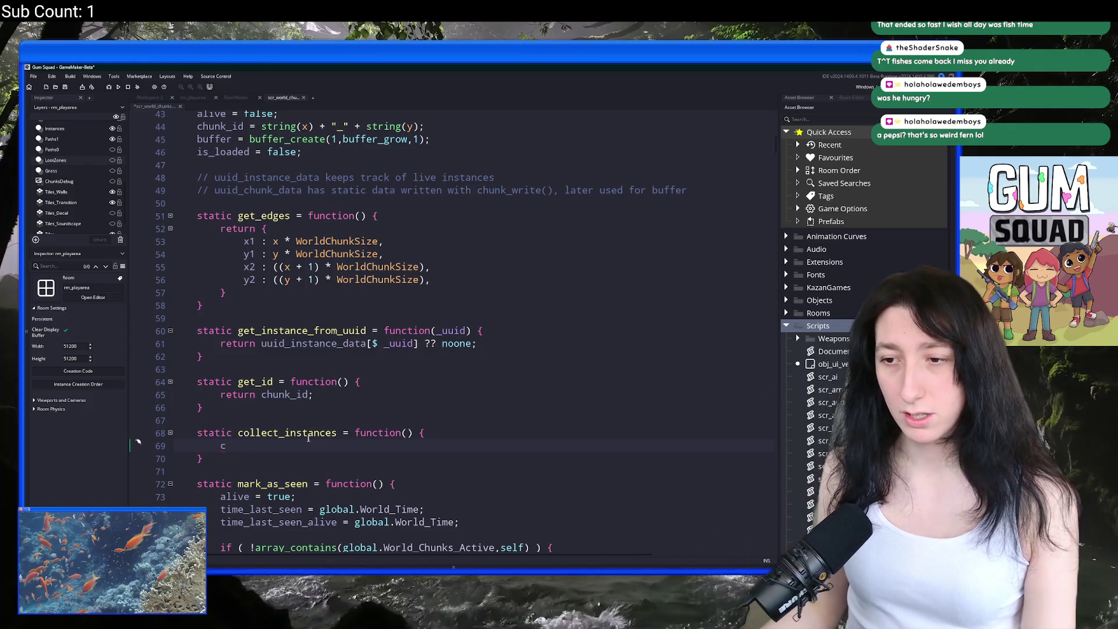
Step: Look up the instance_chunking_array declaration on line 41
{"action": "scroll", "coordinate": [310, 437], "scroll_direction": "up", "scroll_amount": 4}
{"action": "left_click", "coordinate": [260, 234]}
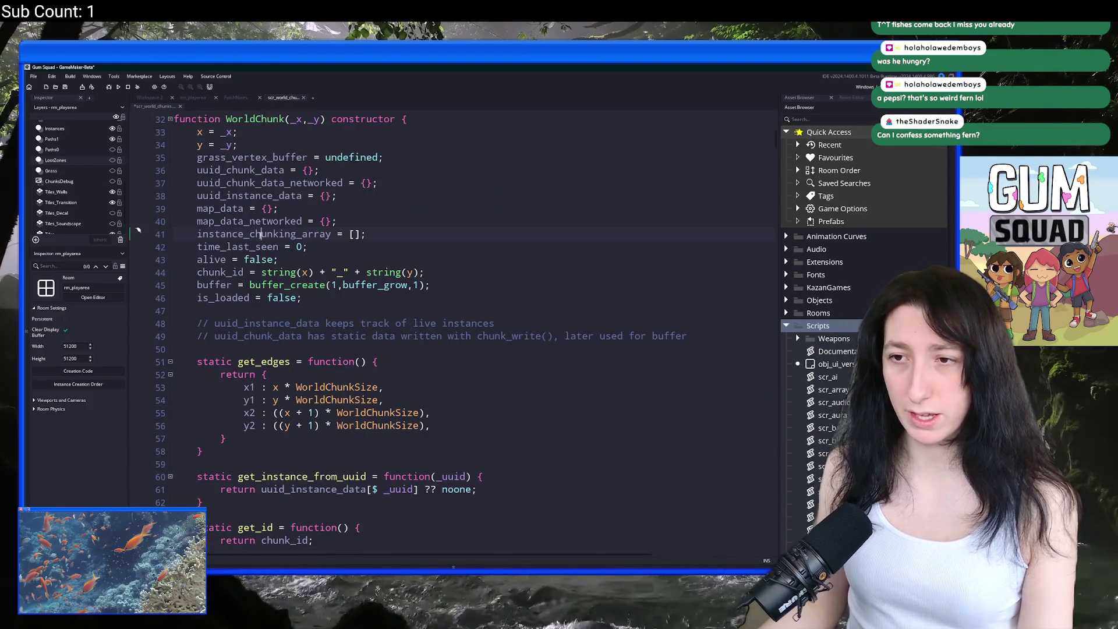
{"action": "scroll", "coordinate": [262, 274], "scroll_direction": "down", "scroll_amount": 5}
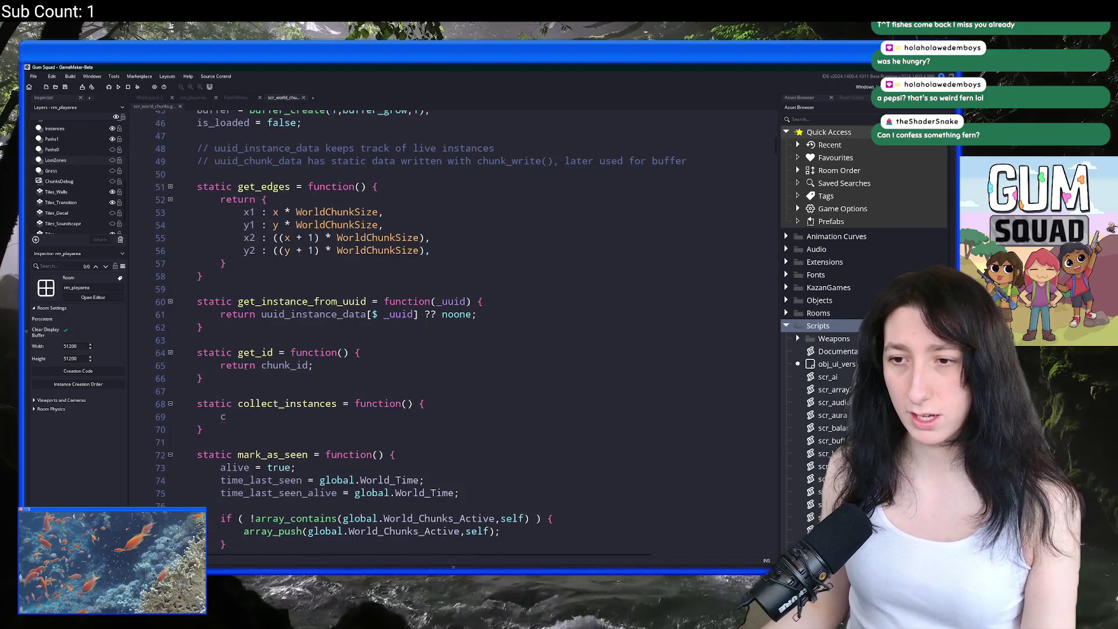
Step: Clear line 69 of collect_instances, deleting the array_l attempt so the line is empty
{"action": "left_click", "coordinate": [247, 413]}
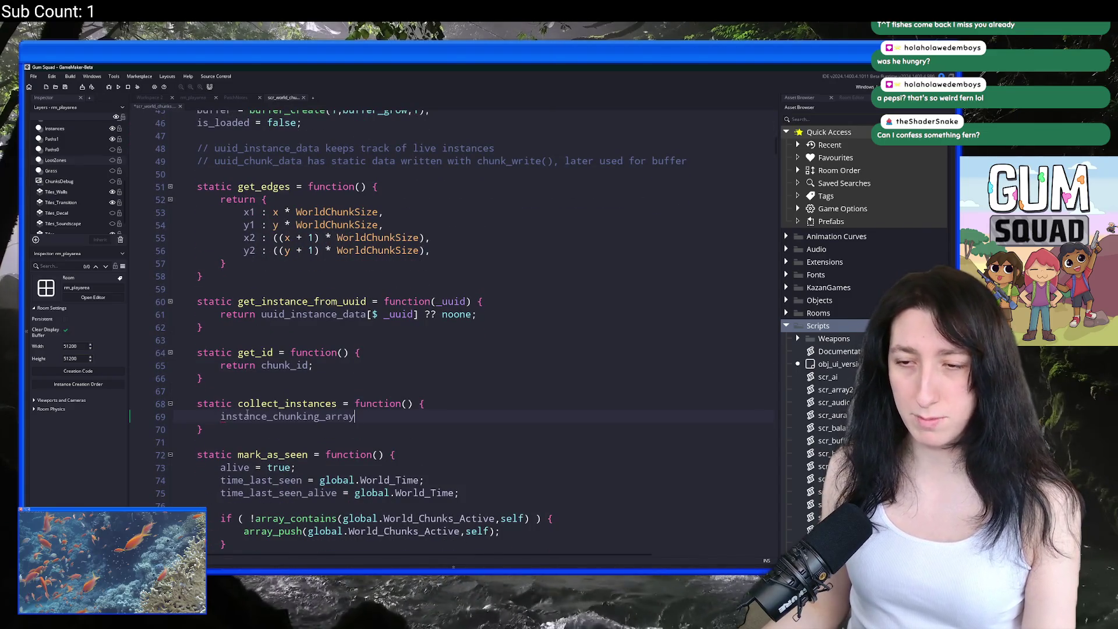
{"action": "key", "text": "BackSpace"}
{"action": "type", "text": "array"}
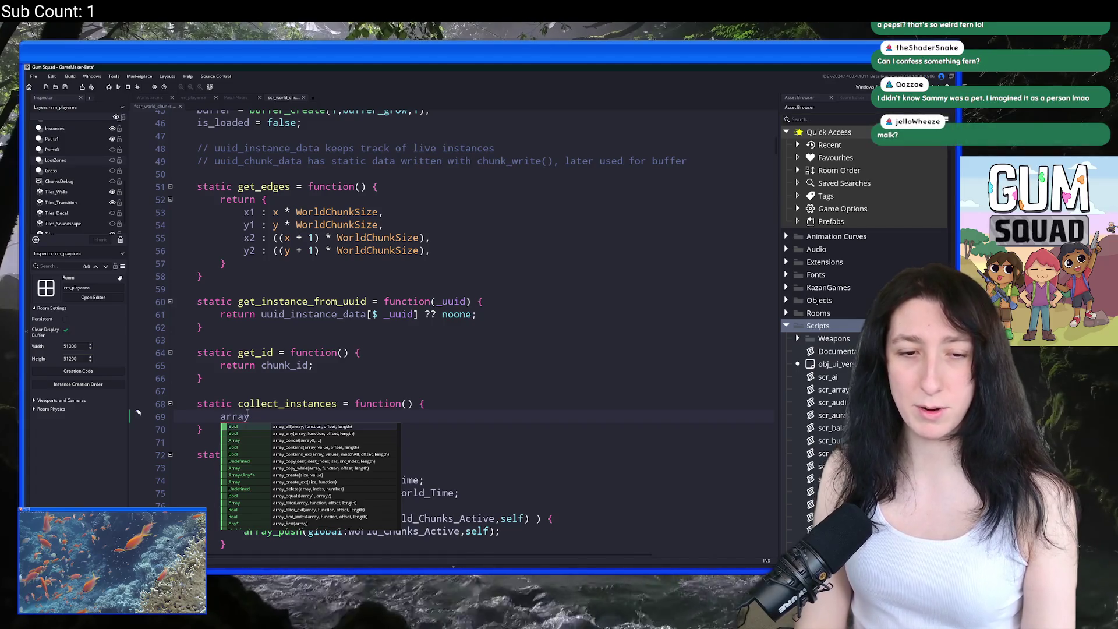
{"action": "type", "text": "_l"}
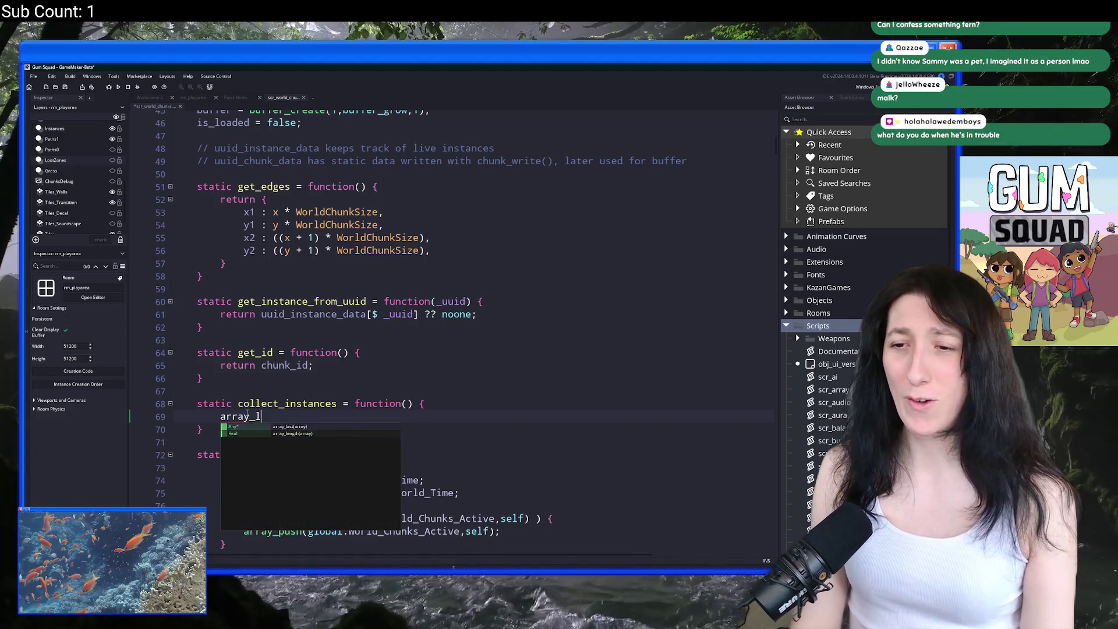
{"action": "key", "text": "BackSpace"}
{"action": "key", "text": "BackSpace"}
{"action": "key", "text": "BackSpace"}
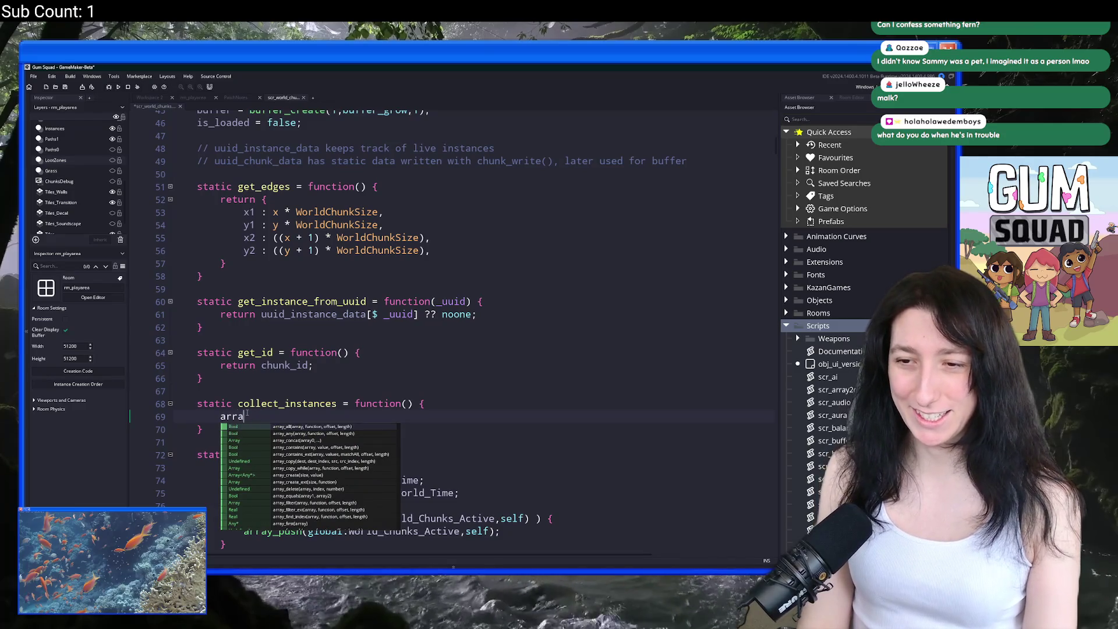
{"action": "key", "text": "BackSpace"}
{"action": "key", "text": "BackSpace"}
{"action": "key", "text": "BackSpace"}
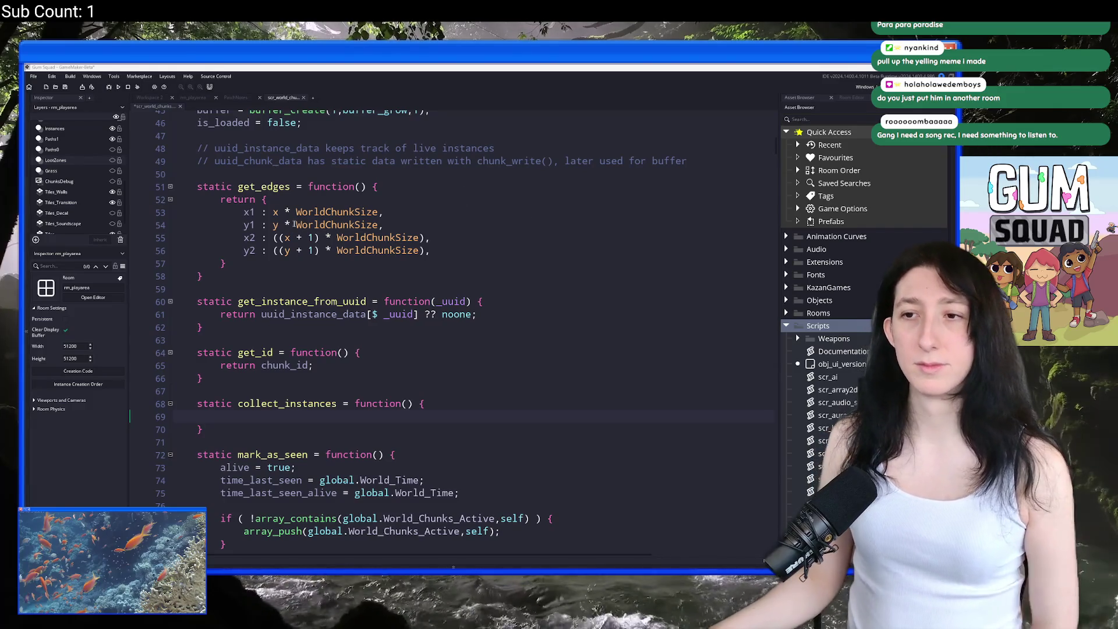
Step: Write 'var _list = ds_list_create();' with 'ds_list_destroy(_list);' on the line below
{"action": "left_click", "coordinate": [394, 413]}
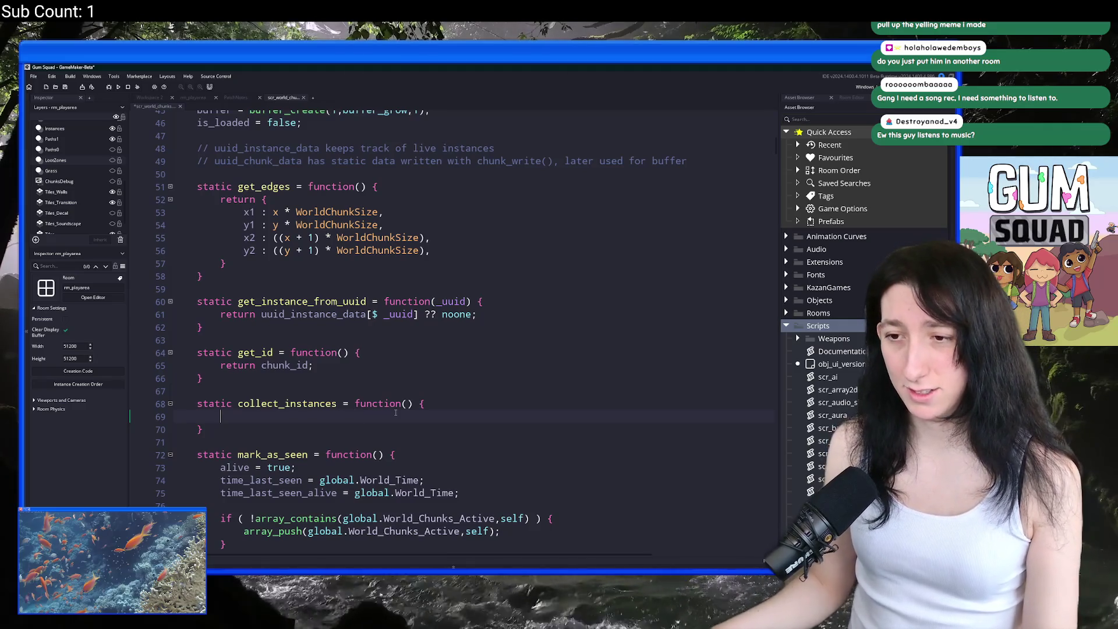
{"action": "type", "text": "var _list"}
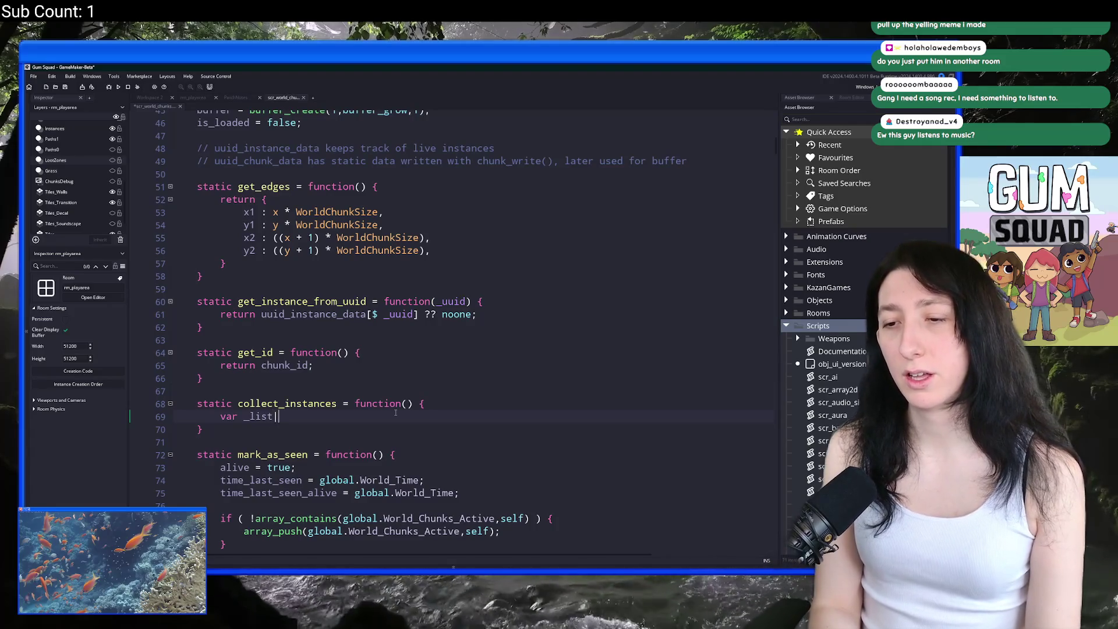
{"action": "type", "text": " = ds_list_create();"}
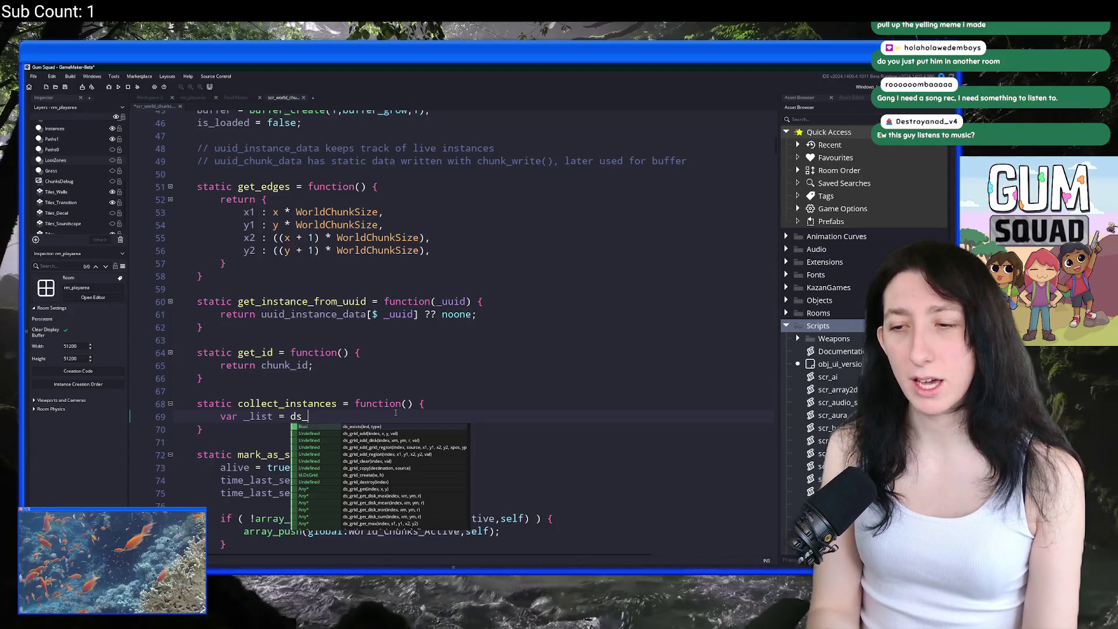
{"action": "key", "text": "Return"}
{"action": "key", "text": "Return"}
{"action": "type", "text": "ds_list_destroy(_list);"}
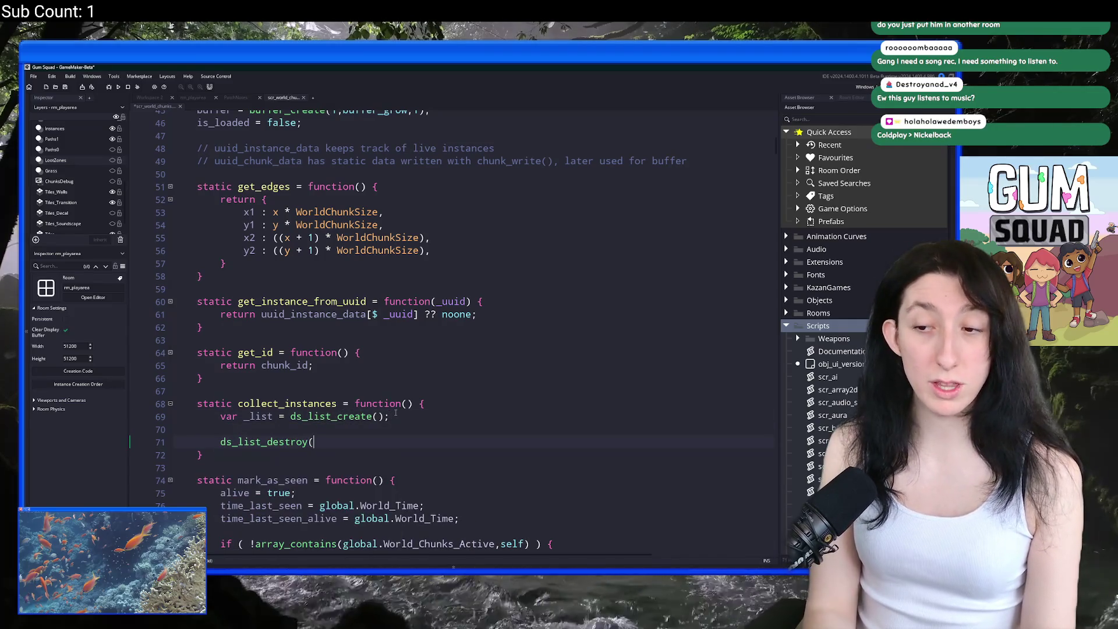
{"action": "key", "text": "Up"}
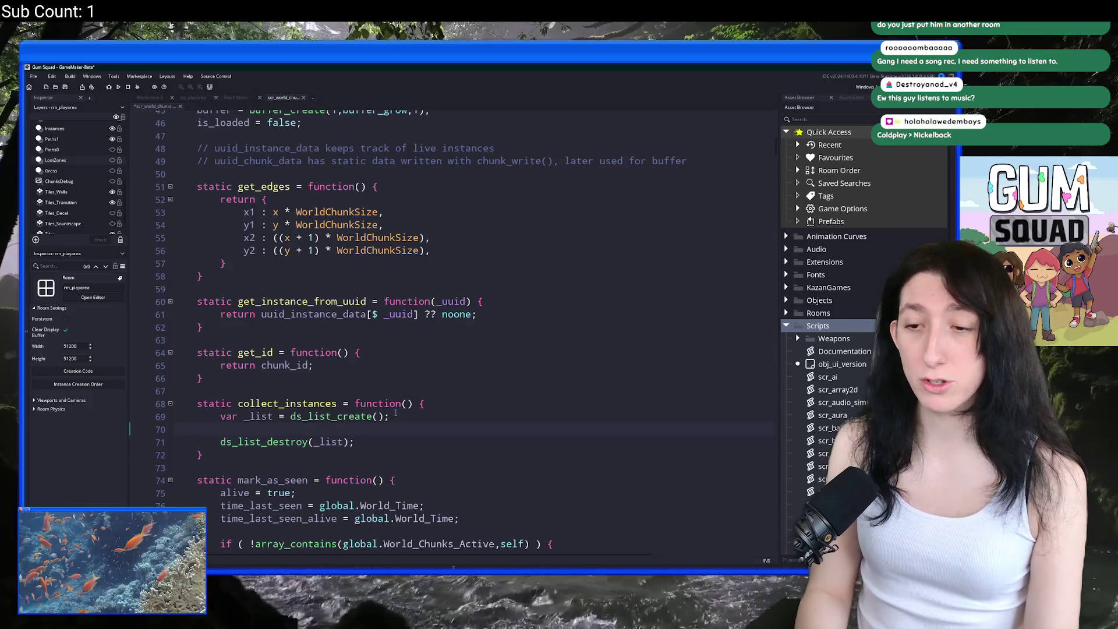
Step: Insert an autocompleted collision_rectangle_list() call between the list creation and destruction
{"action": "key", "text": "Return"}
{"action": "key", "text": "Return"}
{"action": "key", "text": "Return"}
{"action": "key", "text": "Up"}
{"action": "key", "text": "Up"}
{"action": "scroll", "coordinate": [346, 388], "scroll_direction": "down", "scroll_amount": 2}
{"action": "type", "text": "co"}
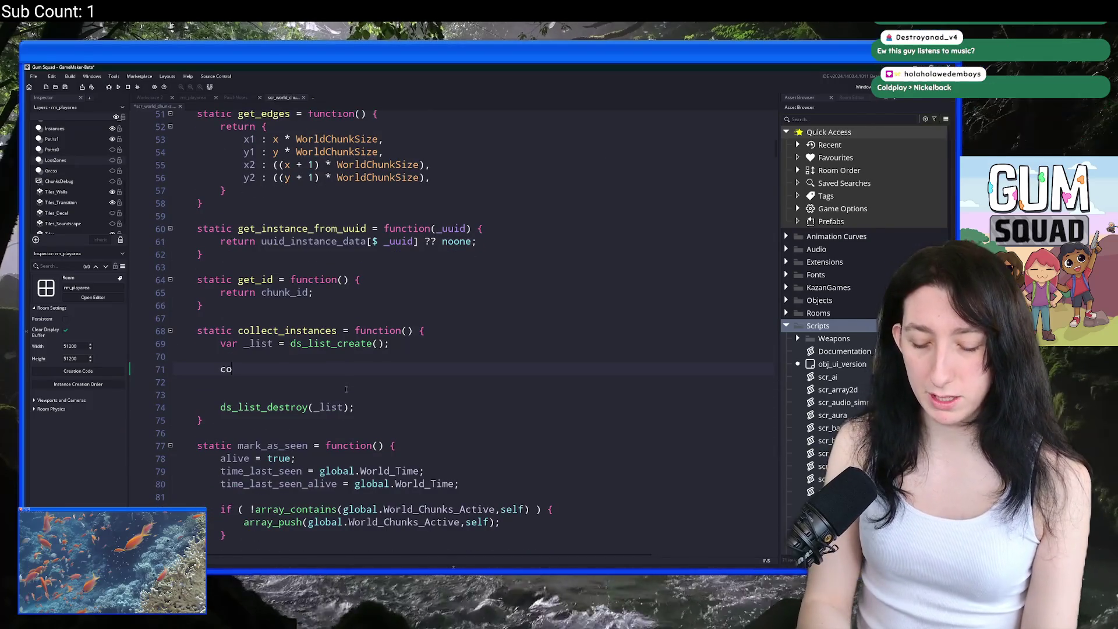
{"action": "type", "text": "llision_rectanl"}
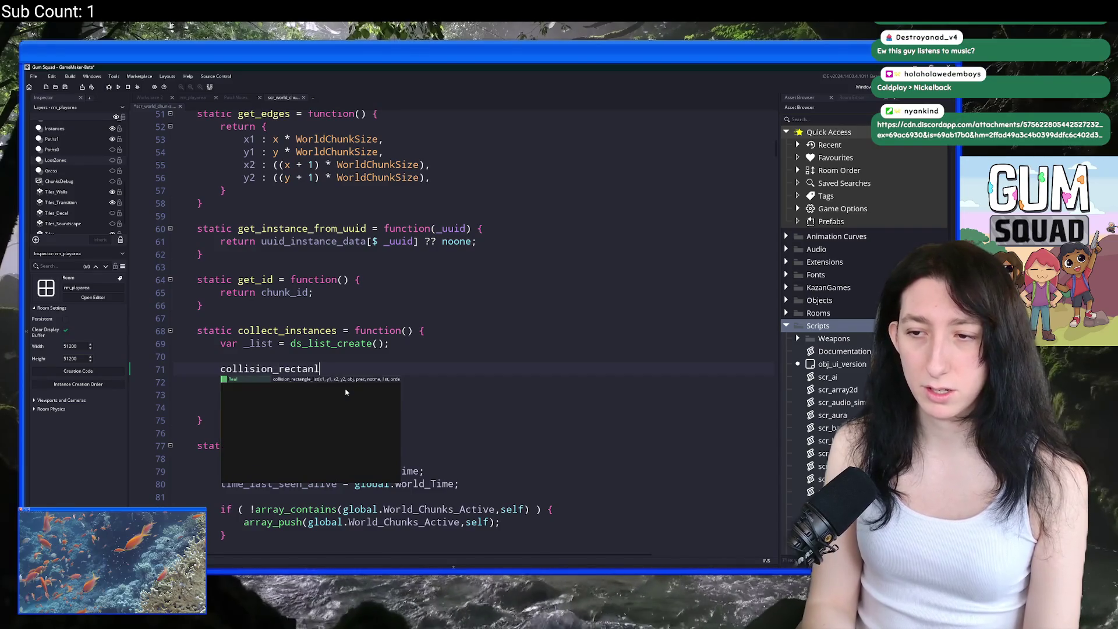
{"action": "key", "text": "Down"}
{"action": "key", "text": "Return"}
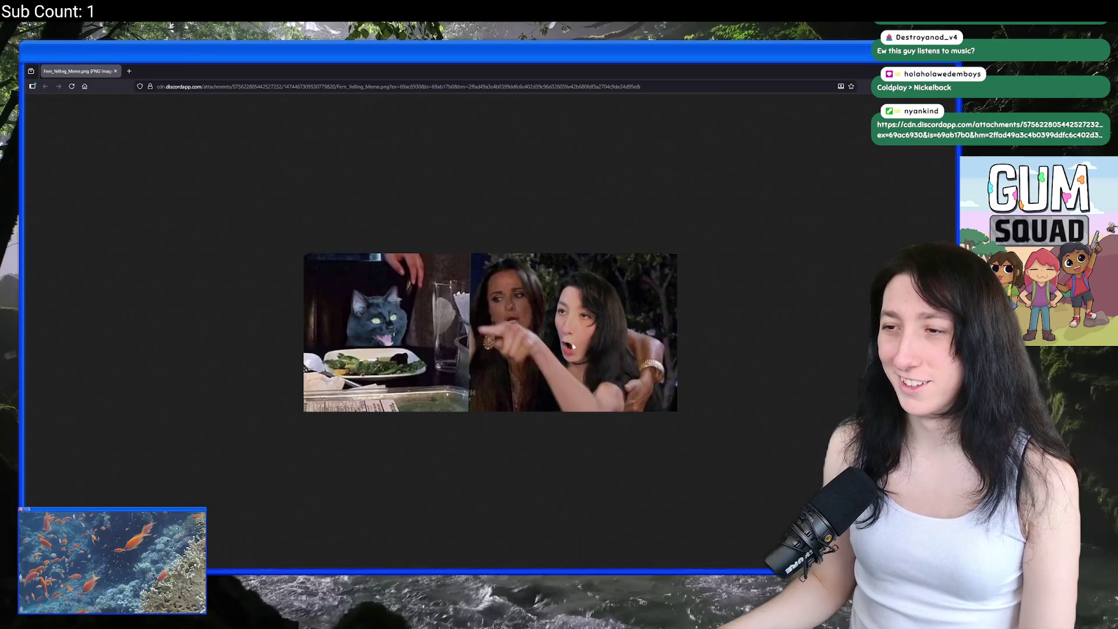
Step: Zoom the chat meme image in Firefox to about 230%, then close it to return to the code
{"action": "scroll", "coordinate": [448, 350], "scroll_direction": "up", "scroll_amount": 4}
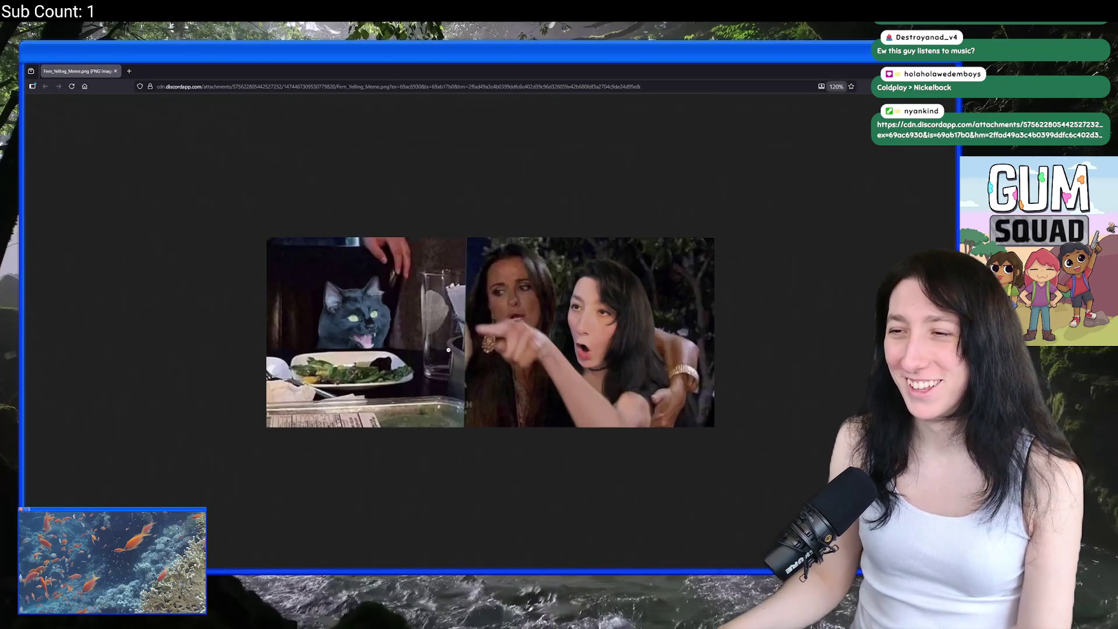
{"action": "scroll", "coordinate": [447, 349], "scroll_direction": "up", "scroll_amount": 2}
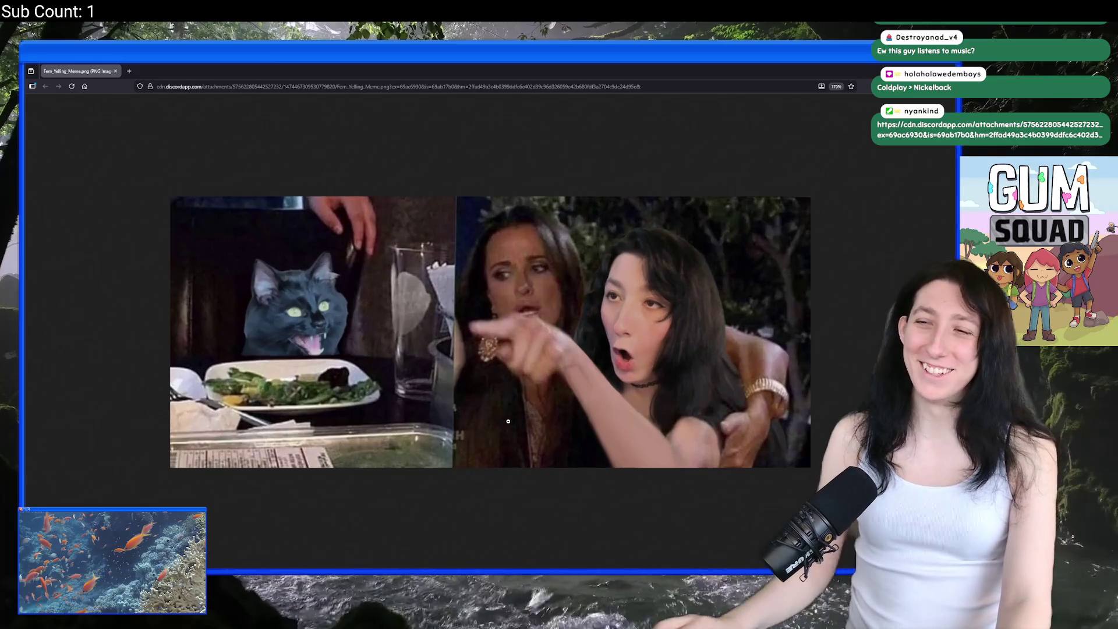
{"action": "scroll", "coordinate": [508, 420], "scroll_direction": "up", "scroll_amount": 2}
{"action": "scroll", "coordinate": [577, 542], "scroll_direction": "up", "scroll_amount": 1}
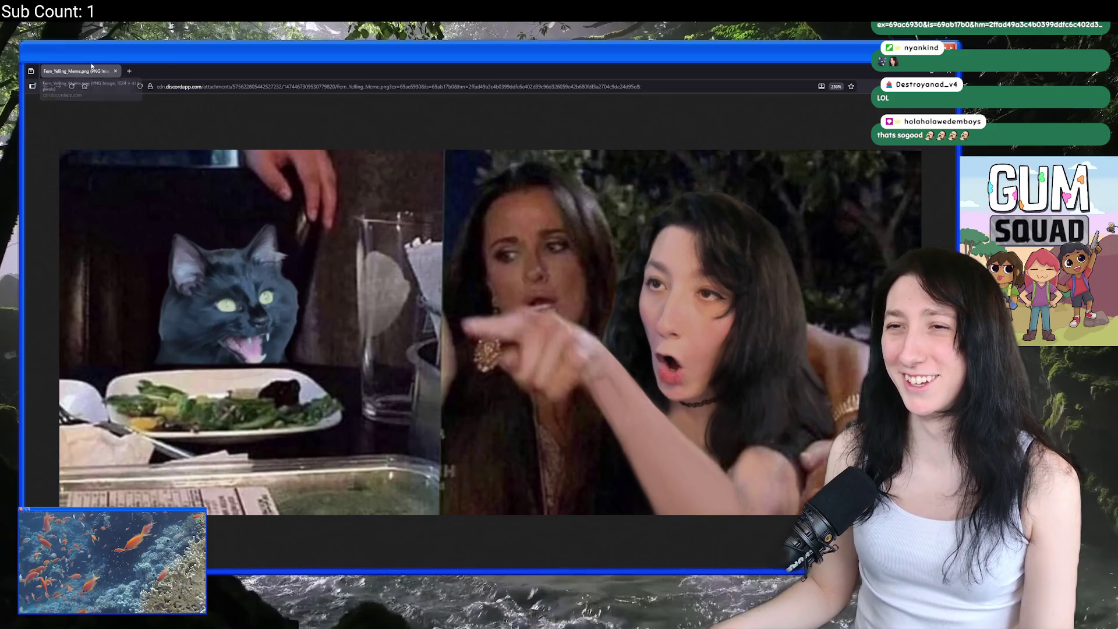
{"action": "left_click", "coordinate": [115, 71]}
Step: Start filling the collision_rectangle_list arguments with placeholder x,y coordinates
{"action": "left_click", "coordinate": [402, 373]}
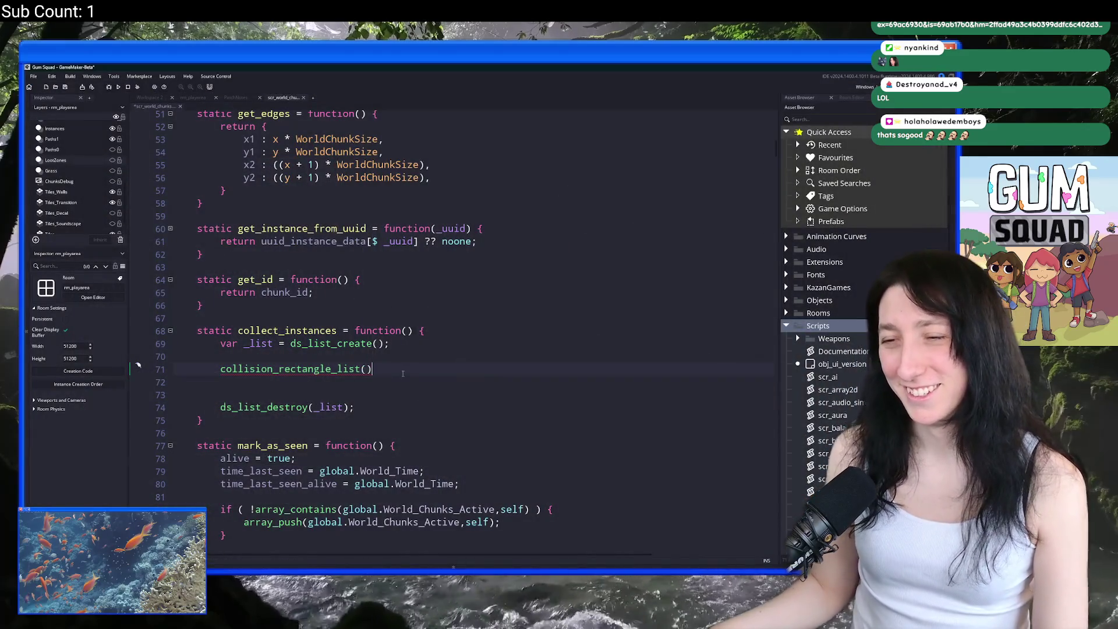
{"action": "key", "text": "Left"}
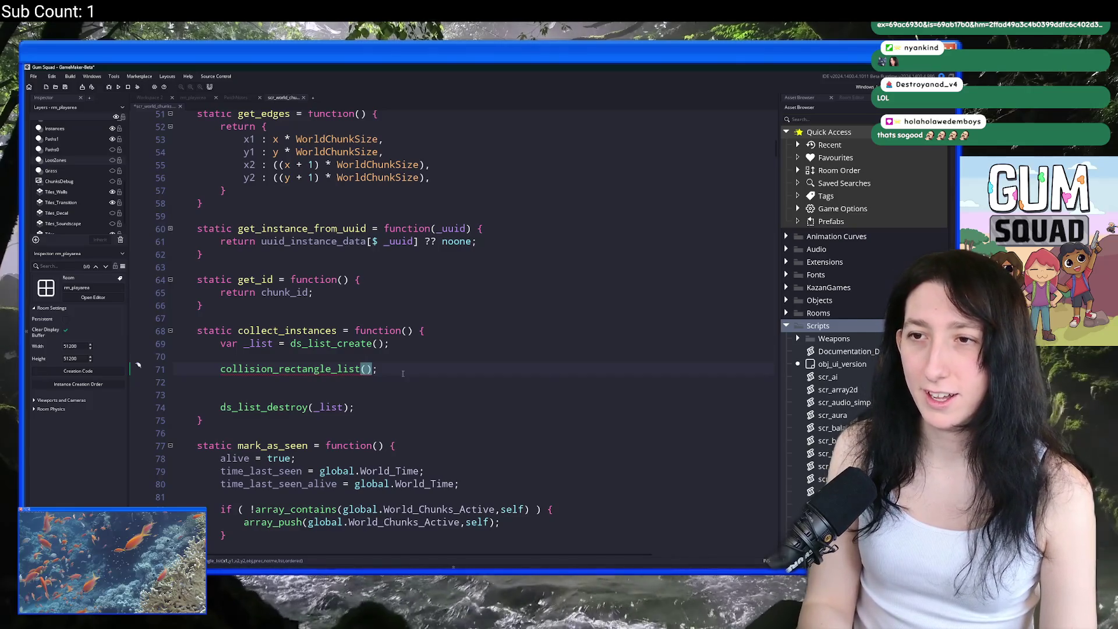
{"action": "scroll", "coordinate": [479, 335], "scroll_direction": "up", "scroll_amount": 6}
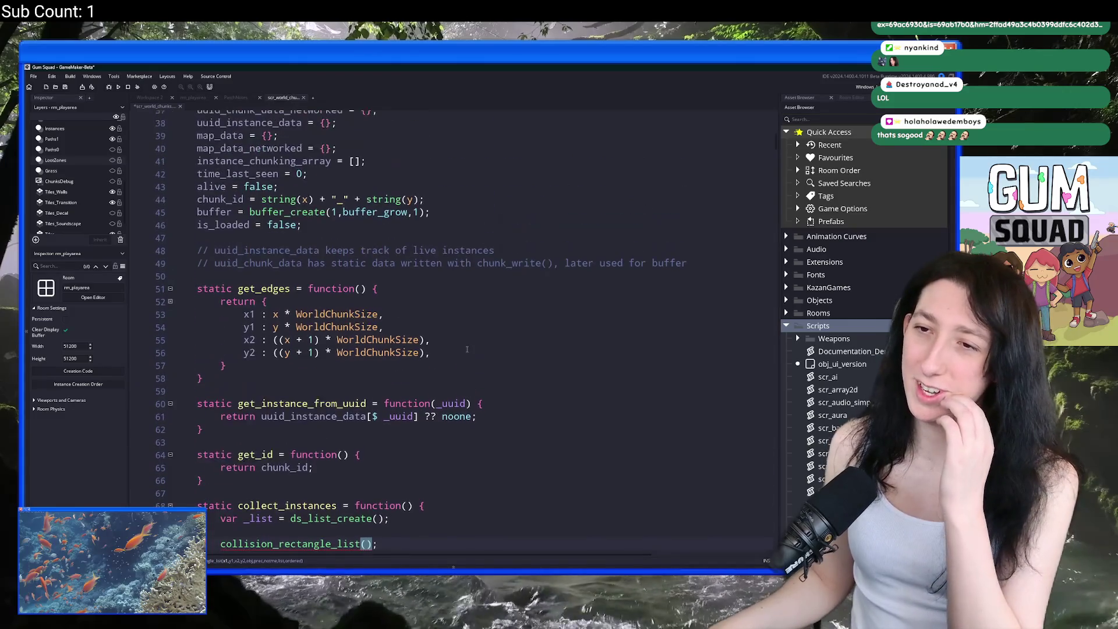
{"action": "scroll", "coordinate": [479, 335], "scroll_direction": "up", "scroll_amount": 2}
{"action": "scroll", "coordinate": [486, 332], "scroll_direction": "down", "scroll_amount": 7}
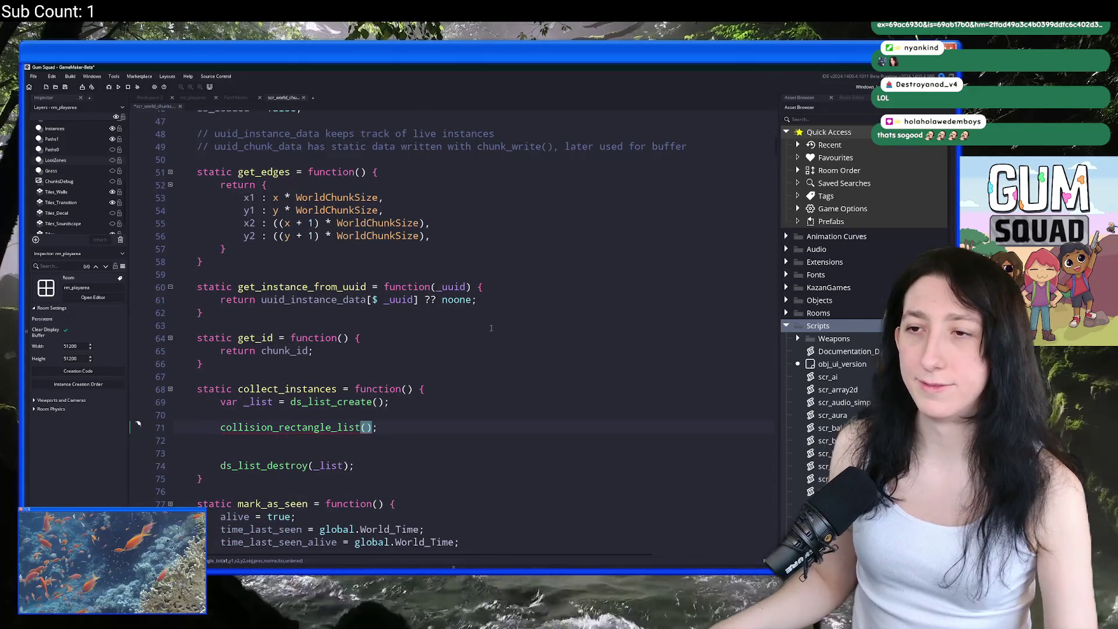
{"action": "type", "text": "x,y,"}
{"action": "scroll", "coordinate": [478, 314], "scroll_direction": "up", "scroll_amount": 6}
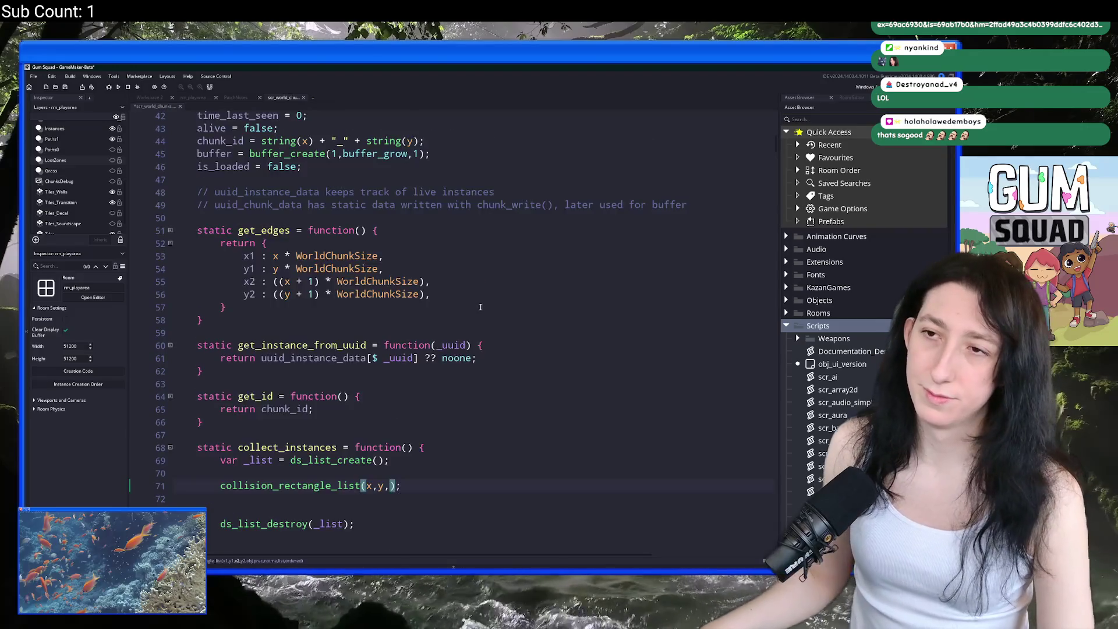
{"action": "scroll", "coordinate": [466, 297], "scroll_direction": "up", "scroll_amount": 1}
{"action": "scroll", "coordinate": [409, 300], "scroll_direction": "down", "scroll_amount": 6}
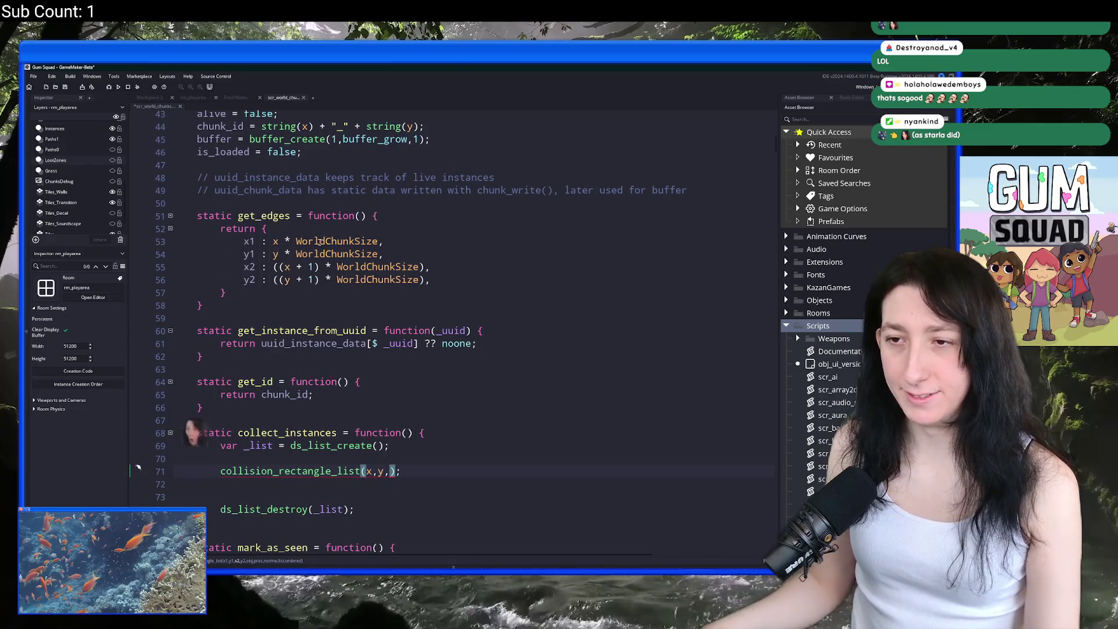
Step: Add 'var _edges = get_edges();' above the collision call
{"action": "left_click_drag", "start_coordinate": [379, 241], "coordinate": [262, 241]}
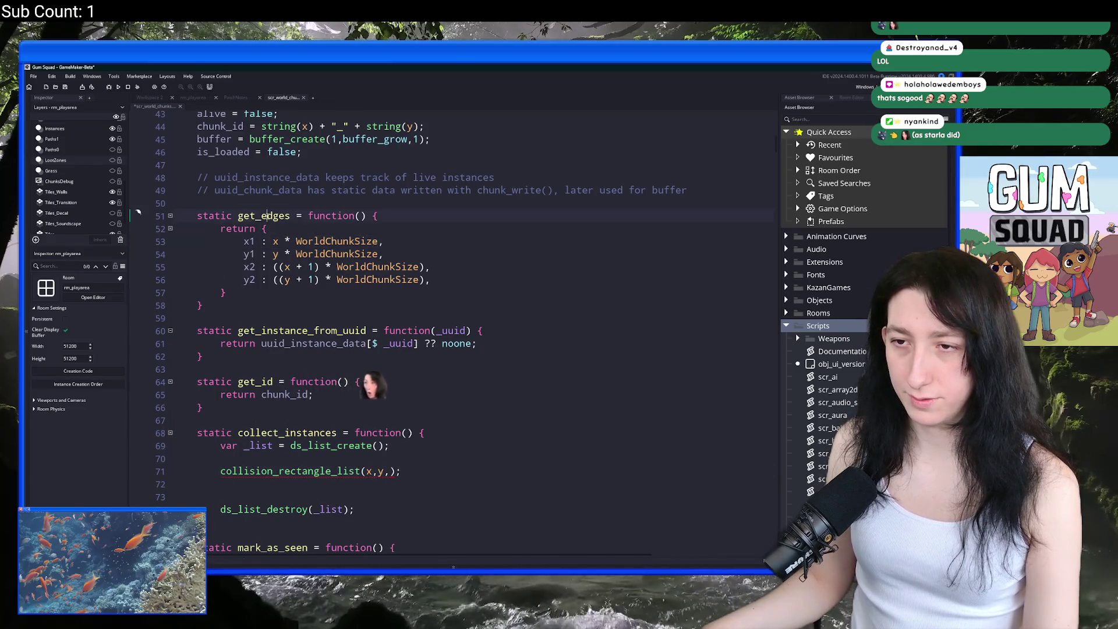
{"action": "left_click", "coordinate": [403, 463]}
{"action": "key", "text": "Return"}
{"action": "type", "text": "var _edges = get_edges;"}
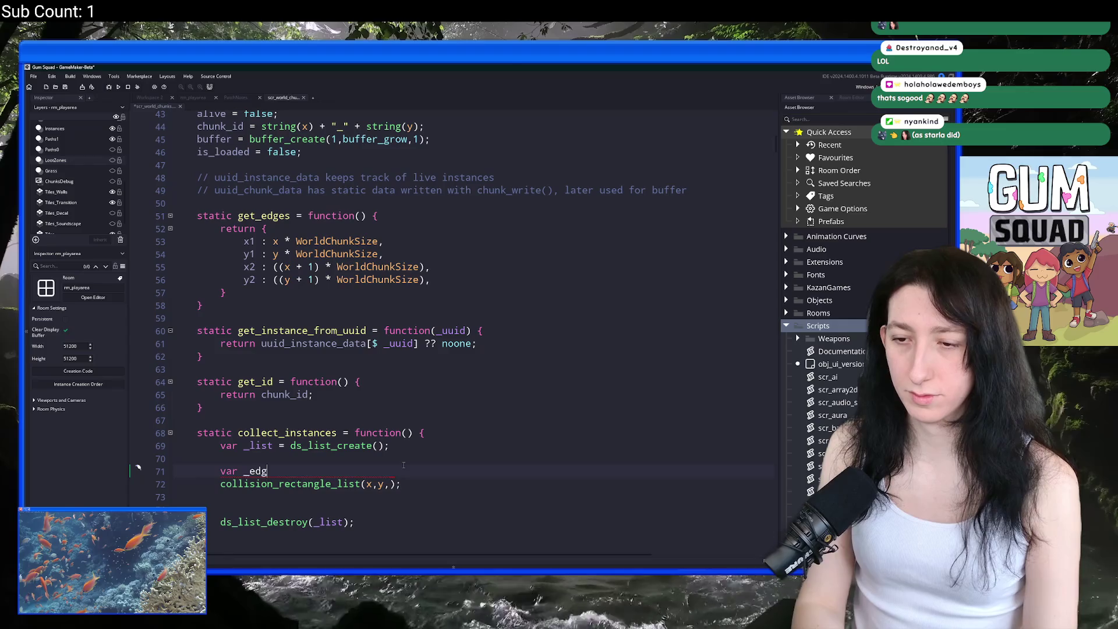
{"action": "scroll", "coordinate": [403, 464], "scroll_direction": "down", "scroll_amount": 2}
{"action": "key", "text": "Left"}
{"action": "type", "text": "()"}
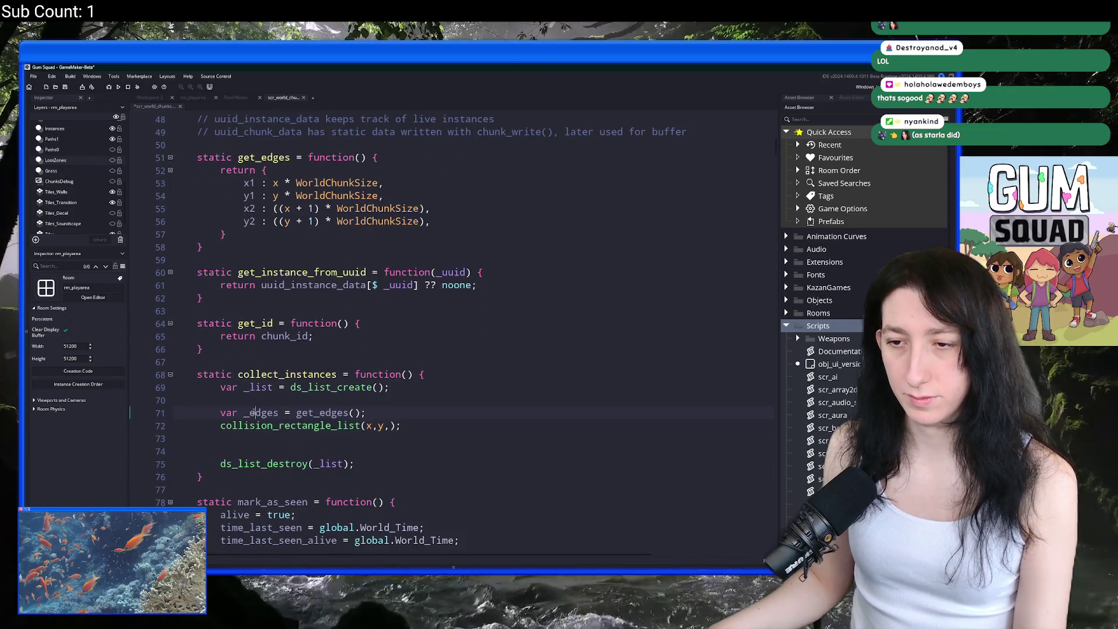
Step: Replace the placeholder coordinates with _edges.x1, _edges.y1, _edges.x2, _edges.y2
{"action": "left_click", "coordinate": [364, 425]}
{"action": "key", "text": "Delete"}
{"action": "key", "text": "Delete"}
{"action": "key", "text": "Delete"}
{"action": "type", "text": "_edges.x1,"}
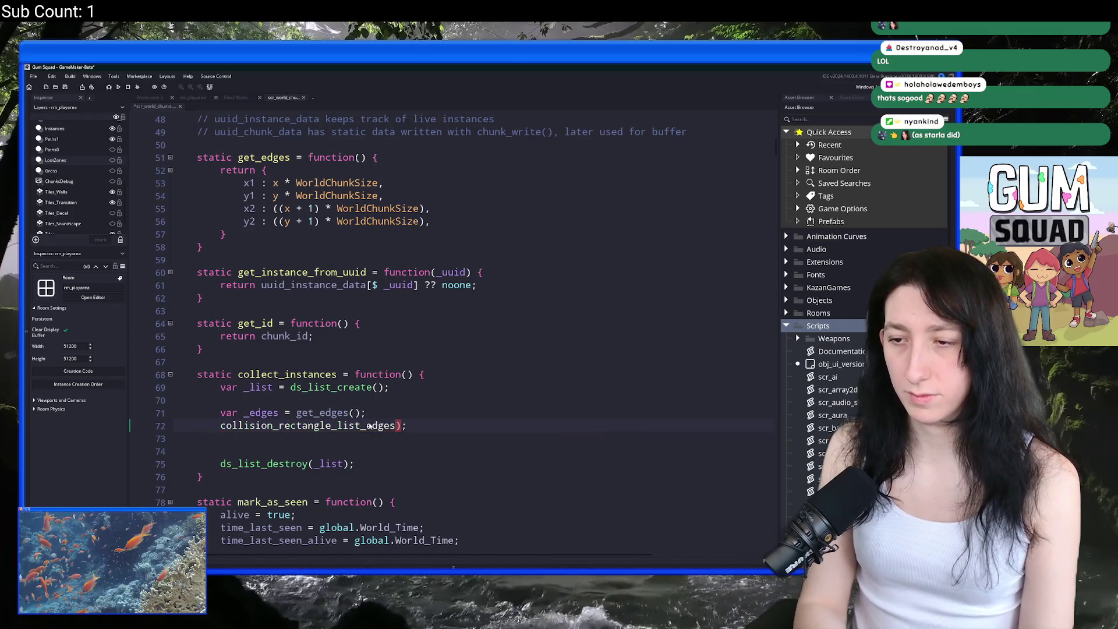
{"action": "type", "text": "_edges"}
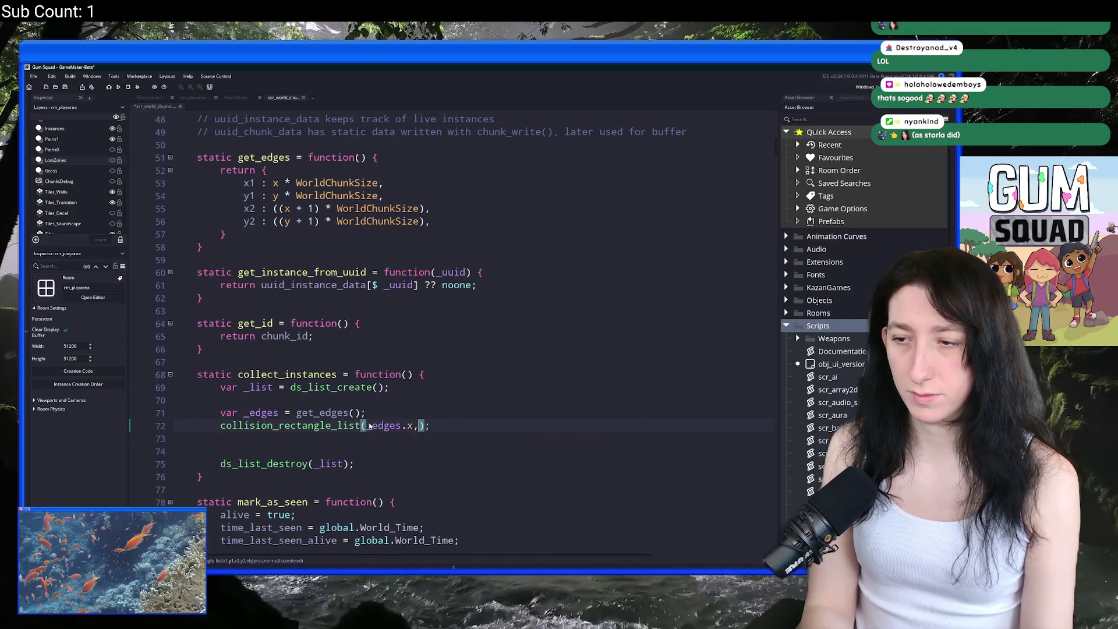
{"action": "key", "text": "Left"}
{"action": "key", "text": "Left"}
{"action": "key", "text": "Left"}
{"action": "type", "text": "1"}
{"action": "key", "text": "Right"}
{"action": "key", "text": "Right"}
{"action": "key", "text": "Right"}
{"action": "type", "text": ".y1,_edges.x2"}
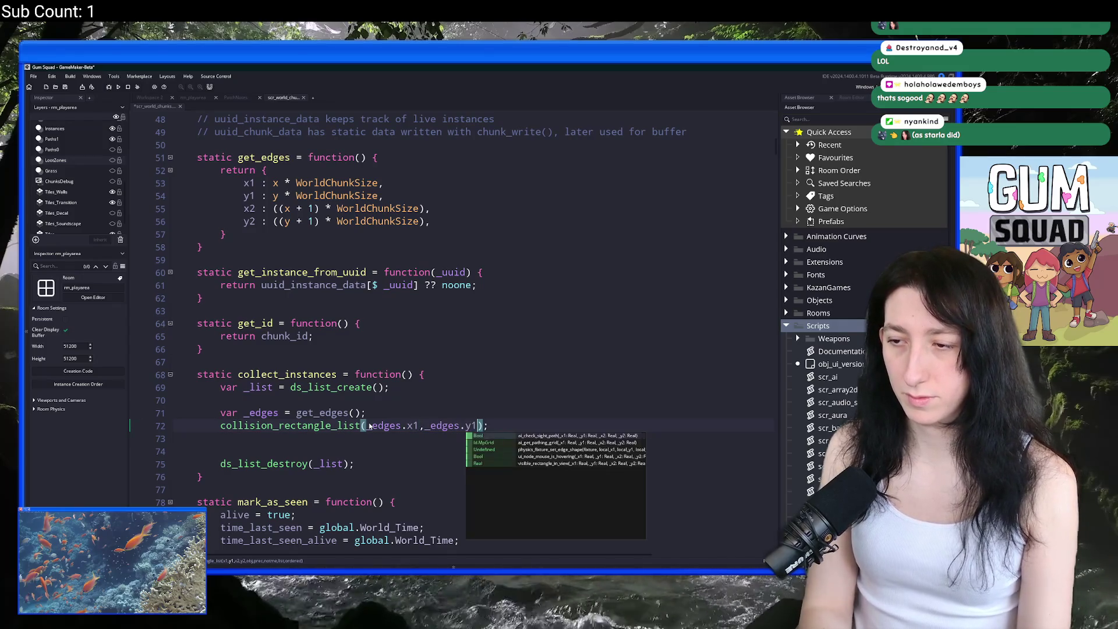
{"action": "type", "text": ",_edges.y2"}
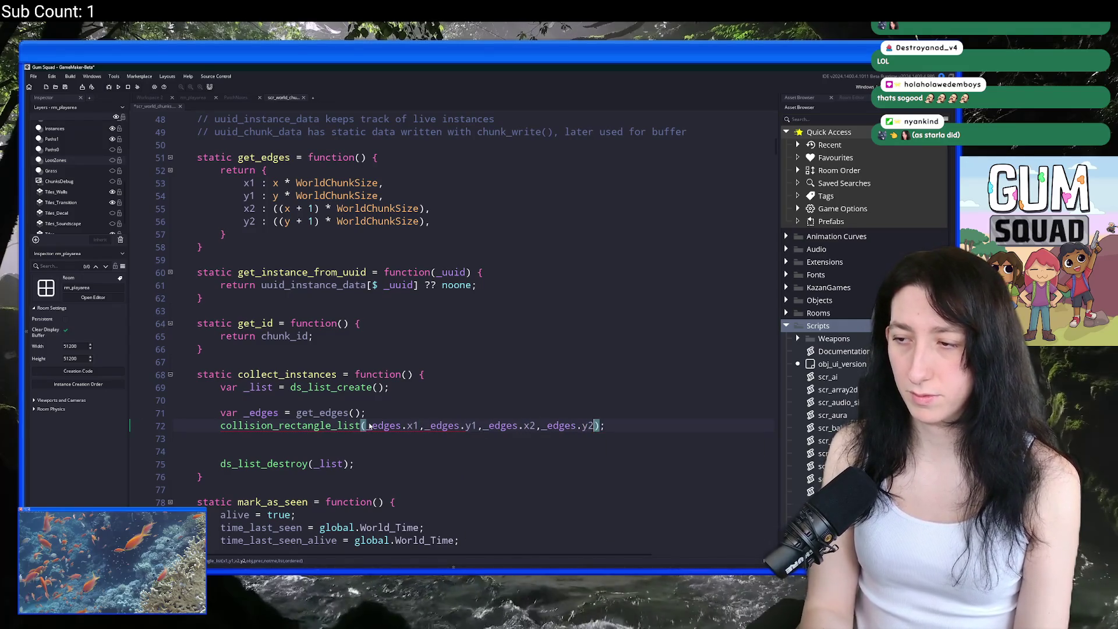
{"action": "key", "text": "End"}
Step: Complete the arguments with par_solid, false, true, _list, false and save the script
{"action": "scroll", "coordinate": [568, 415], "scroll_direction": "down", "scroll_amount": 2}
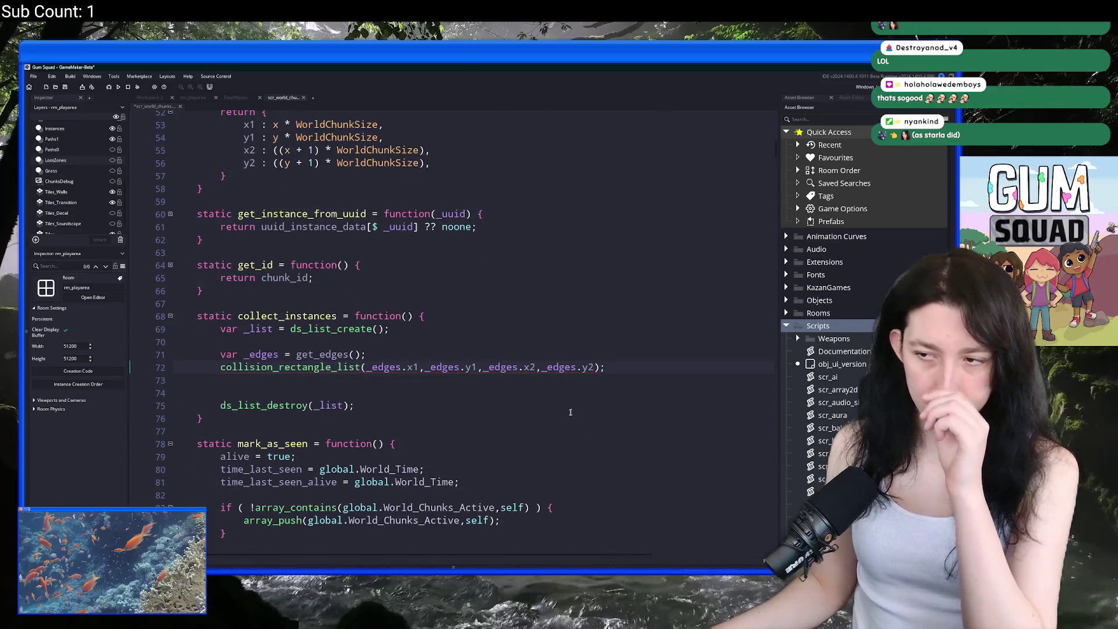
{"action": "key", "text": "Left"}
{"action": "key", "text": "Left"}
{"action": "type", "text": ",_list,"}
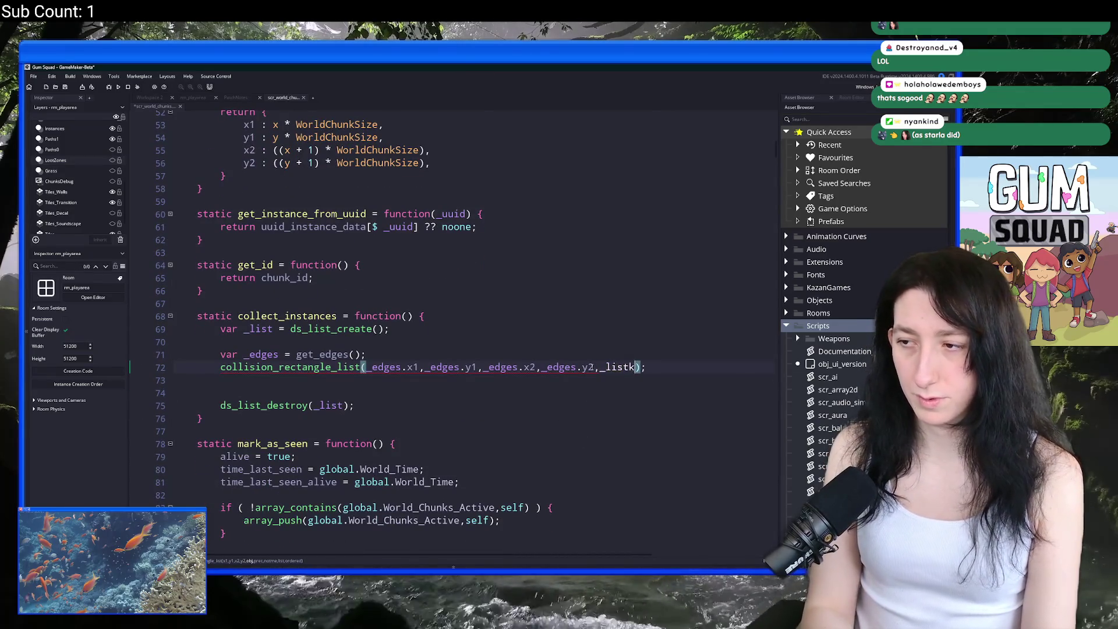
{"action": "type", "text": "false,"}
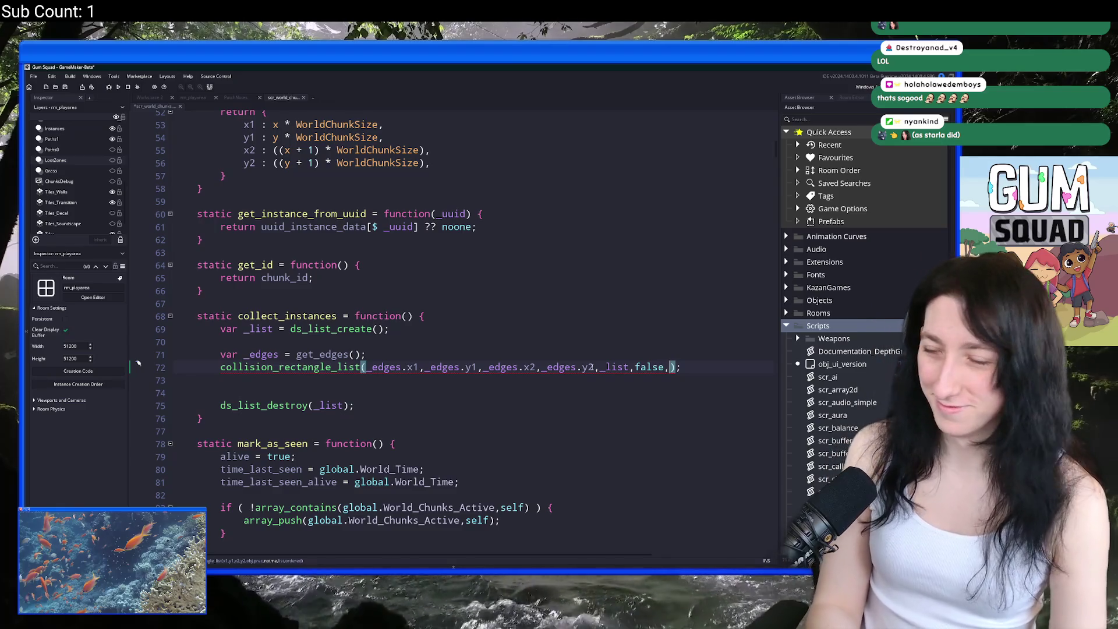
{"action": "type", "text": "true,k"}
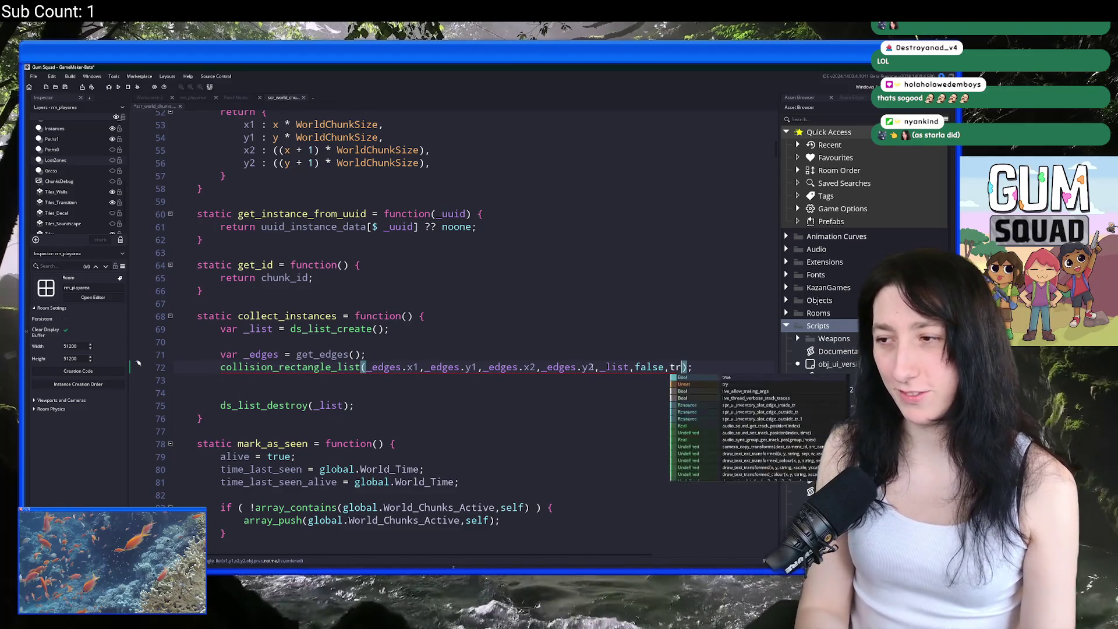
{"action": "key", "text": "BackSpace"}
{"action": "type", "text": "_list,false"}
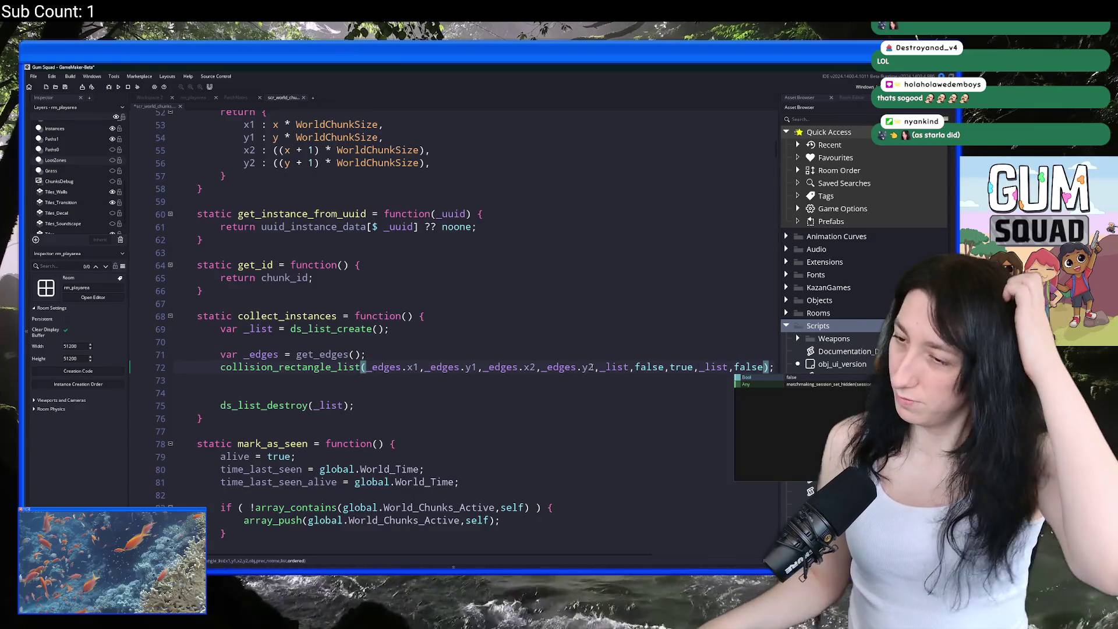
{"action": "left_click", "coordinate": [656, 364]}
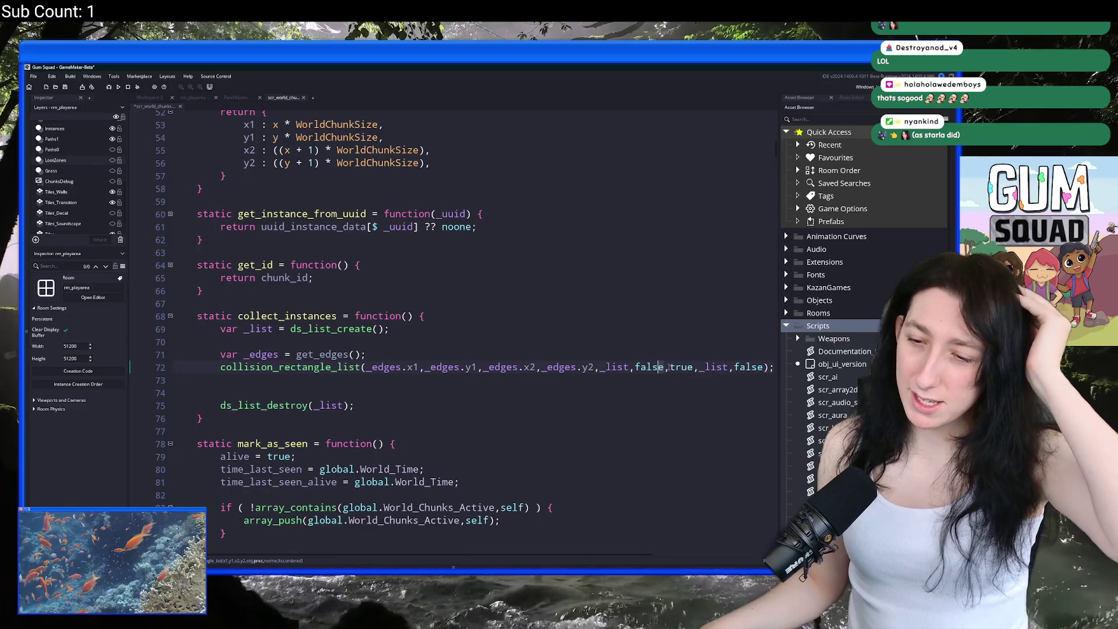
{"action": "double_click", "coordinate": [619, 364]}
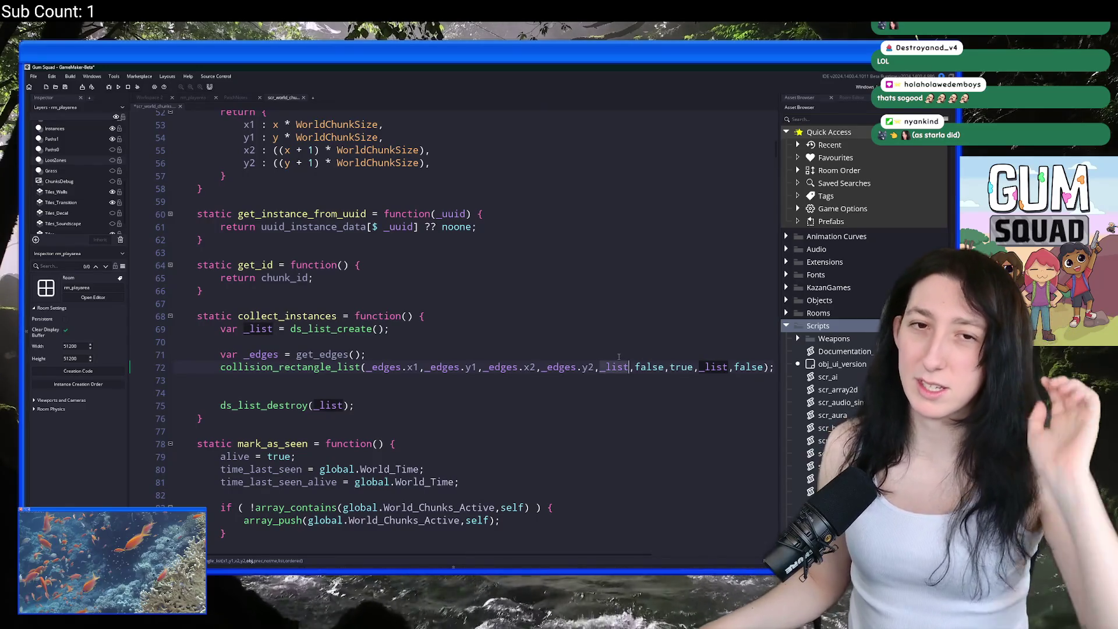
{"action": "type", "text": "par_solid"}
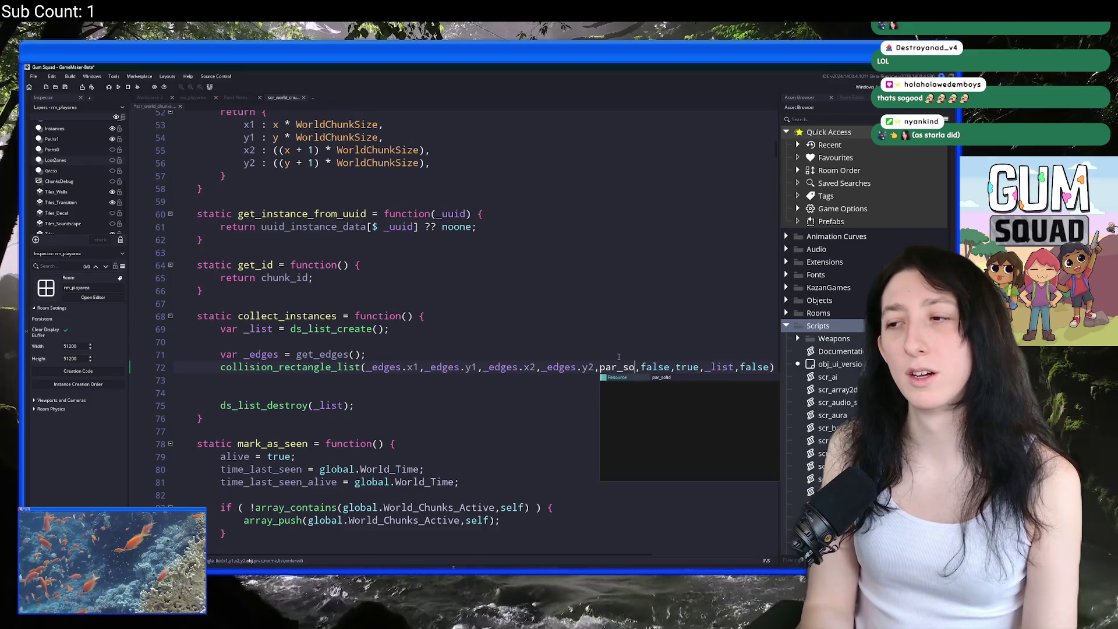
{"action": "key", "text": "ctrl+s"}
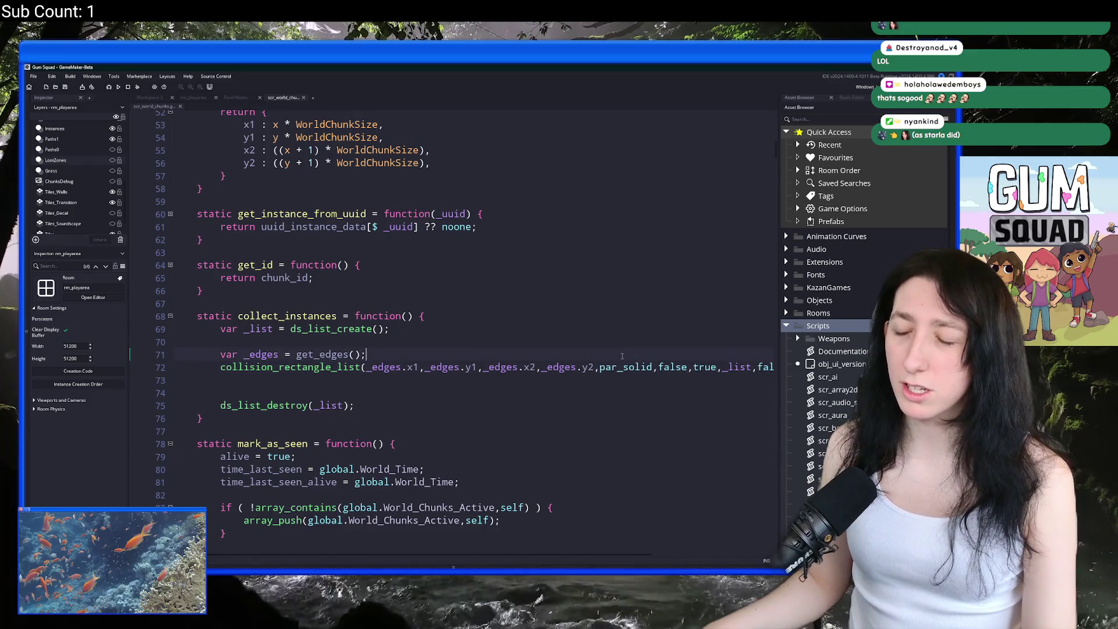
{"action": "middle_click", "coordinate": [625, 367]}
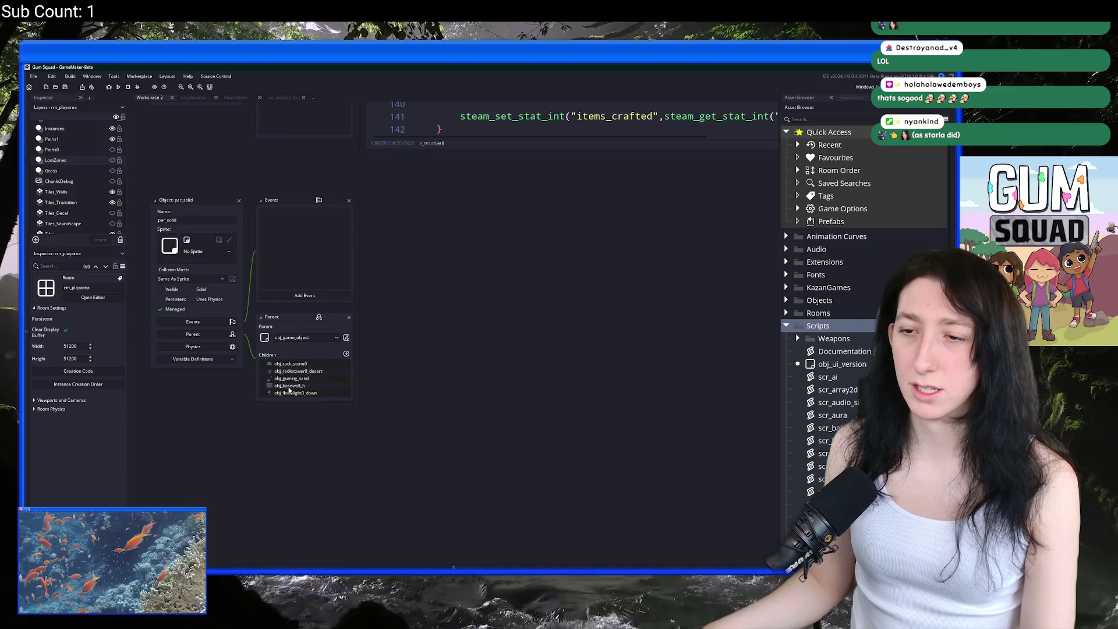
{"action": "scroll", "coordinate": [290, 389], "scroll_direction": "down", "scroll_amount": 10}
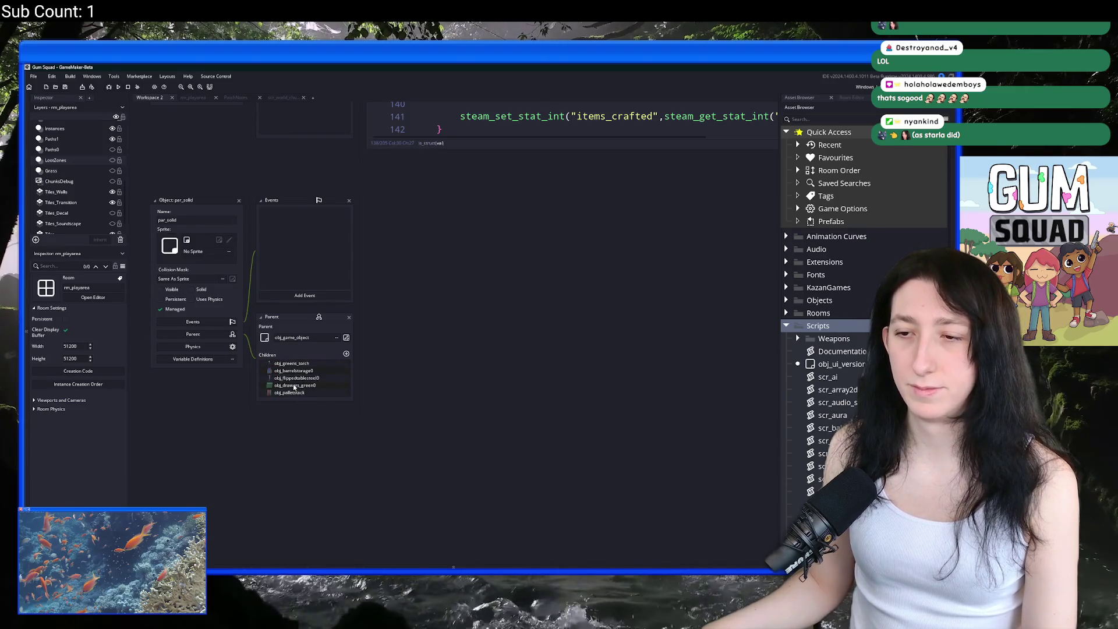
{"action": "left_click", "coordinate": [293, 99]}
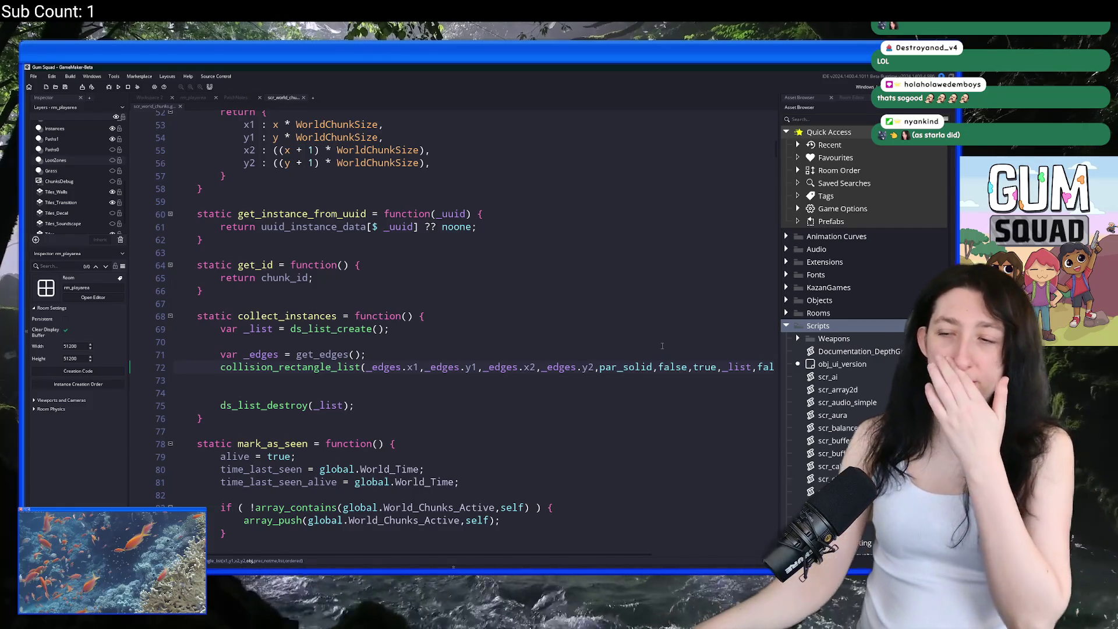
Step: Duplicate the collision line, swap par_solid for obj_vertexgrass on line 73, and save
{"action": "key", "text": "End"}
{"action": "key", "text": "ctrl+d"}
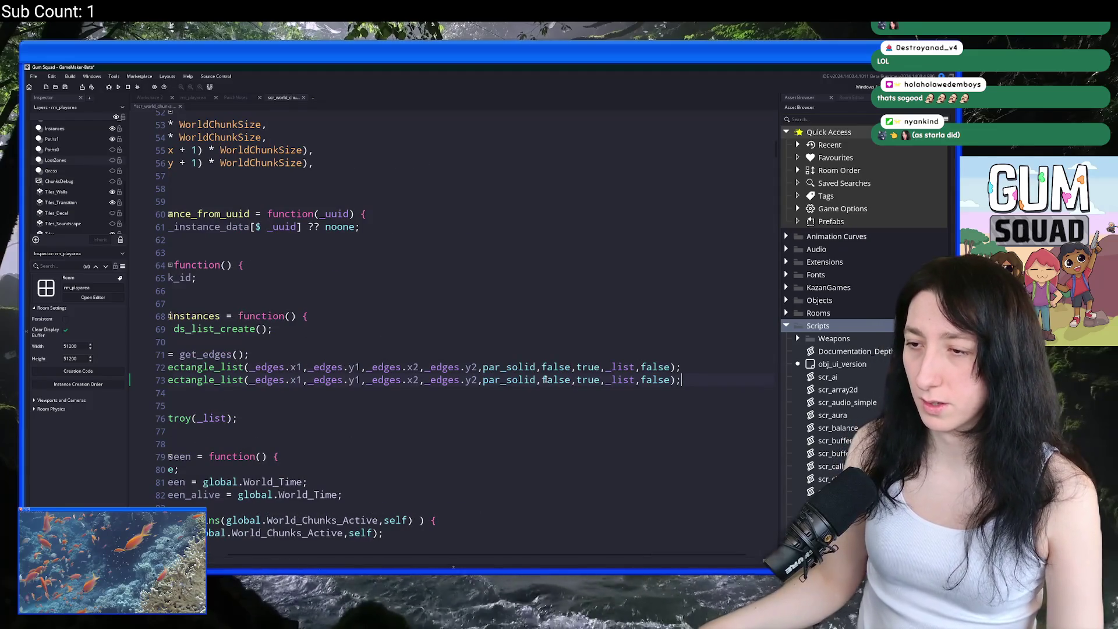
{"action": "left_click_drag", "start_coordinate": [534, 383], "coordinate": [483, 384]}
{"action": "type", "text": "ver"}
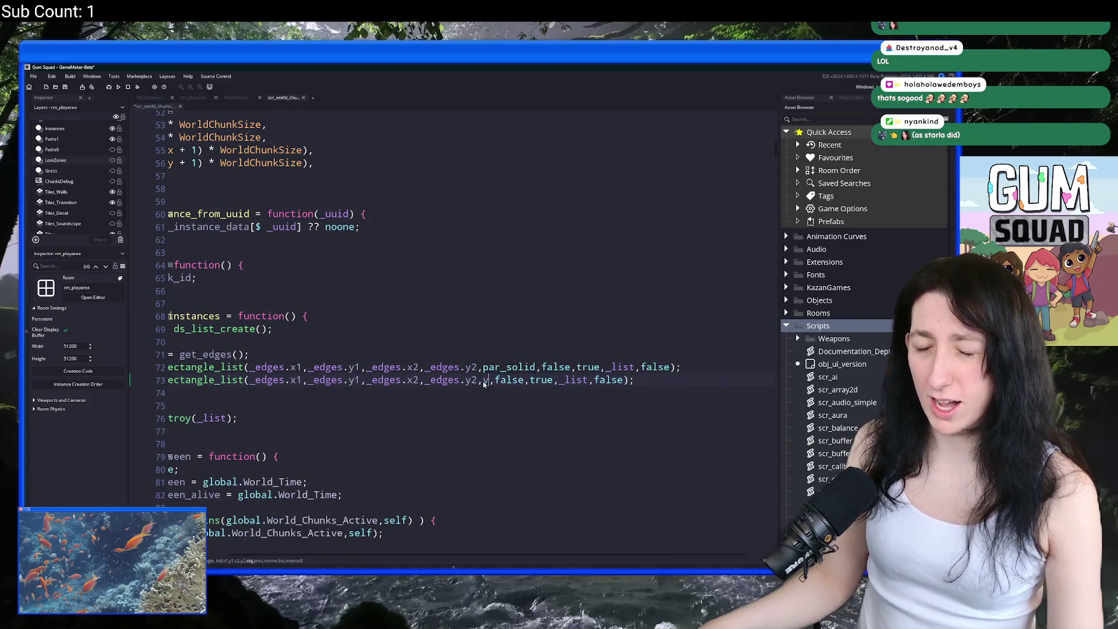
{"action": "type", "text": "texgr"}
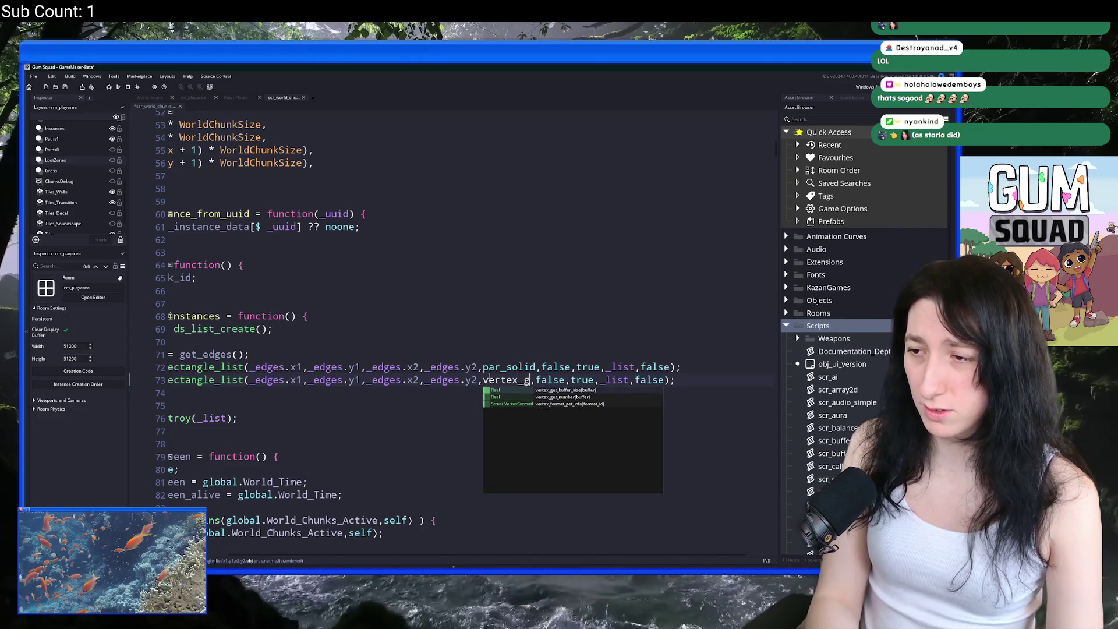
{"action": "key", "text": "Return"}
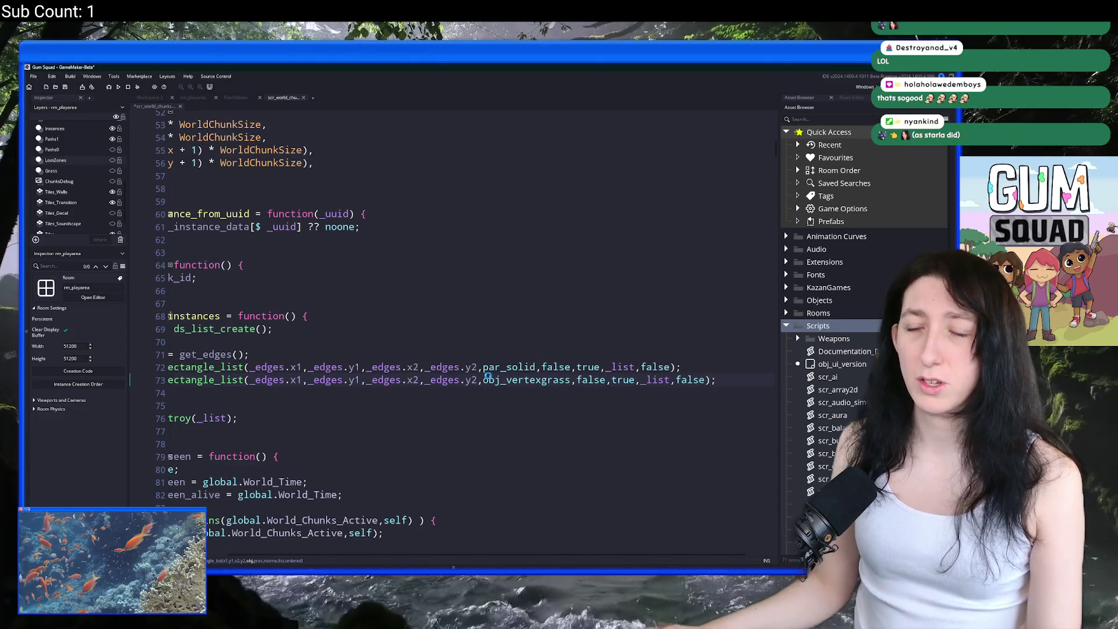
{"action": "key", "text": "ctrl+s"}
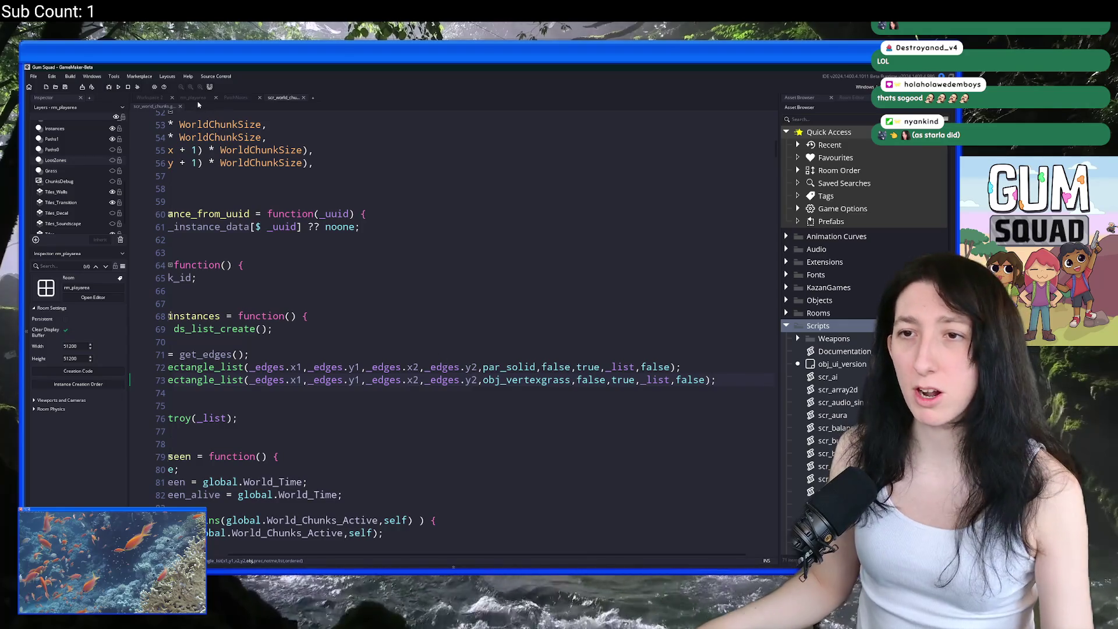
{"action": "left_click", "coordinate": [193, 97]}
{"action": "scroll", "coordinate": [334, 258], "scroll_direction": "up", "scroll_amount": 5}
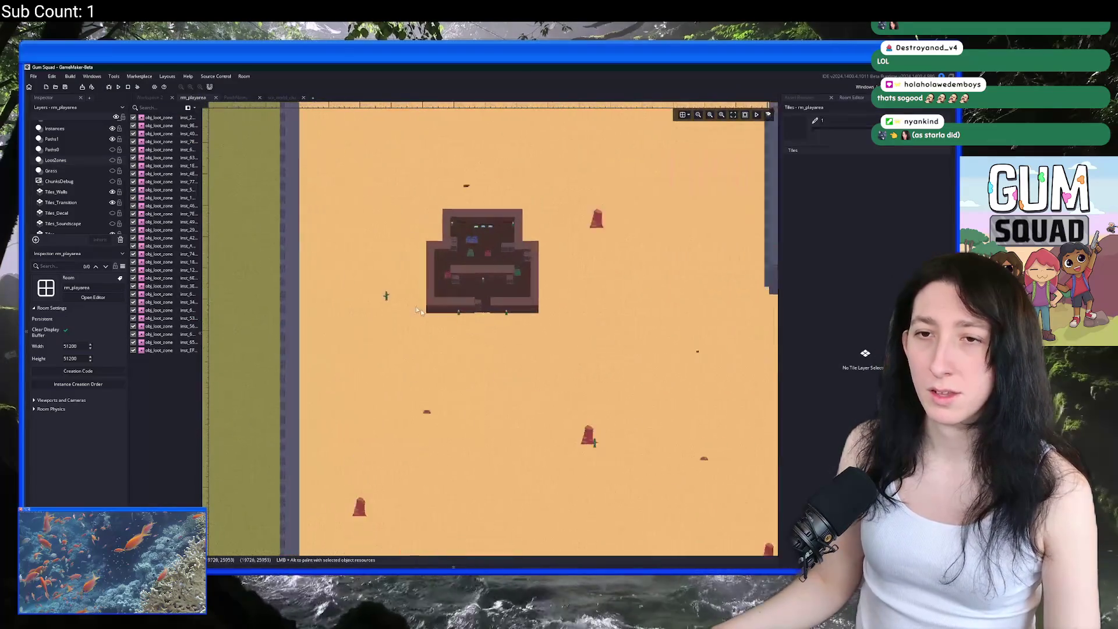
{"action": "scroll", "coordinate": [57, 216], "scroll_direction": "up", "scroll_amount": 2}
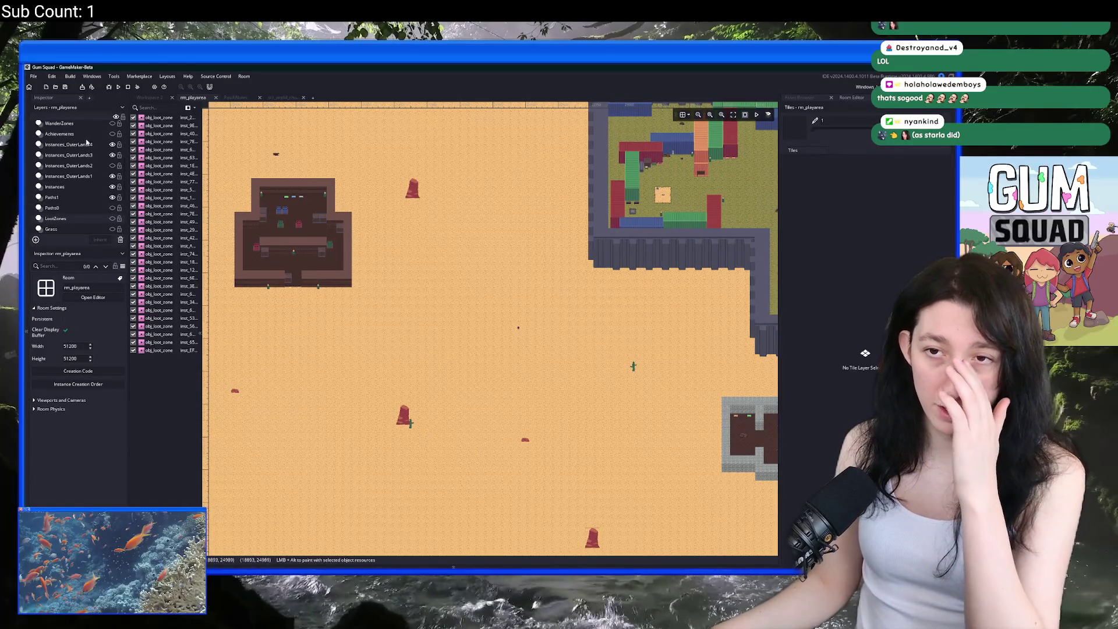
{"action": "left_click", "coordinate": [86, 144]}
{"action": "scroll", "coordinate": [476, 260], "scroll_direction": "up", "scroll_amount": 4}
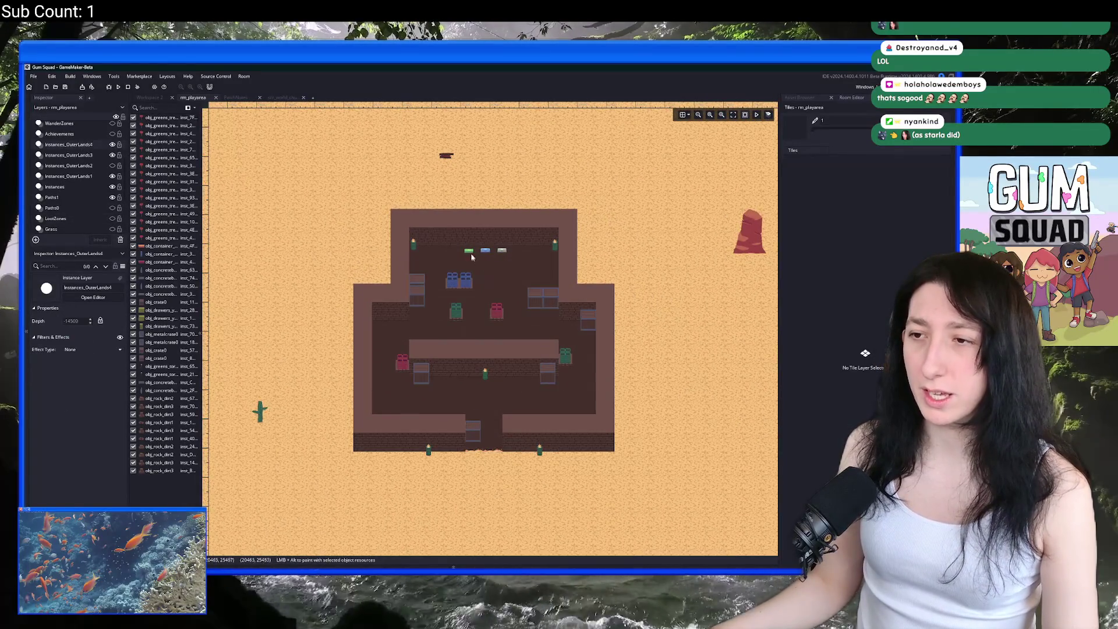
{"action": "scroll", "coordinate": [469, 252], "scroll_direction": "up", "scroll_amount": 3}
{"action": "left_click", "coordinate": [472, 254]}
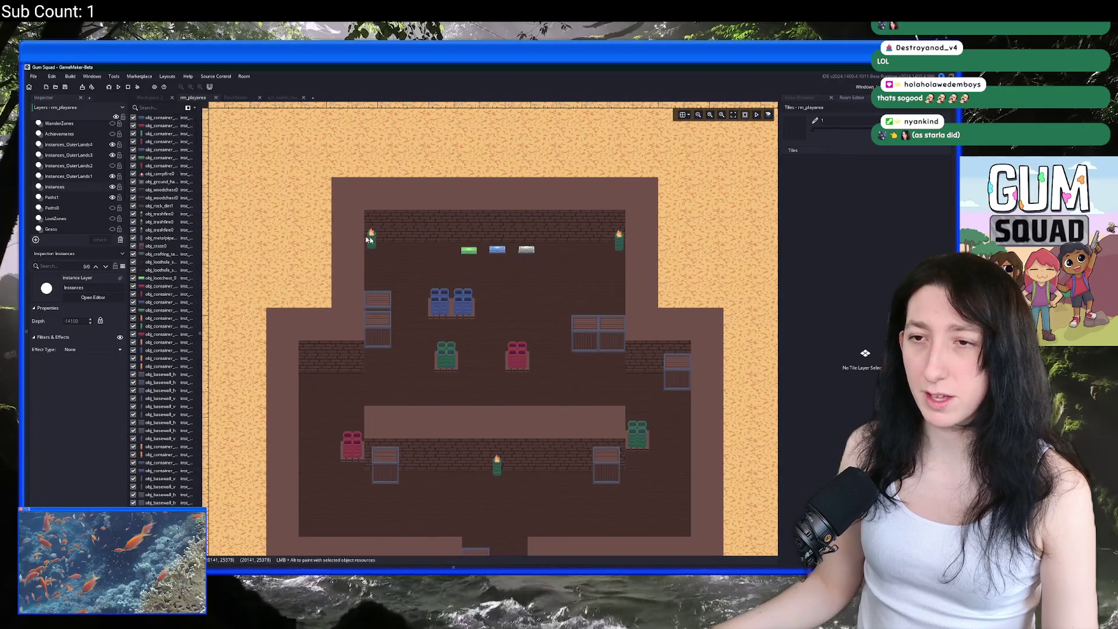
{"action": "scroll", "coordinate": [534, 289], "scroll_direction": "up", "scroll_amount": 1}
{"action": "key", "text": "ctrl+t"}
{"action": "type", "text": "lootchest_0"}
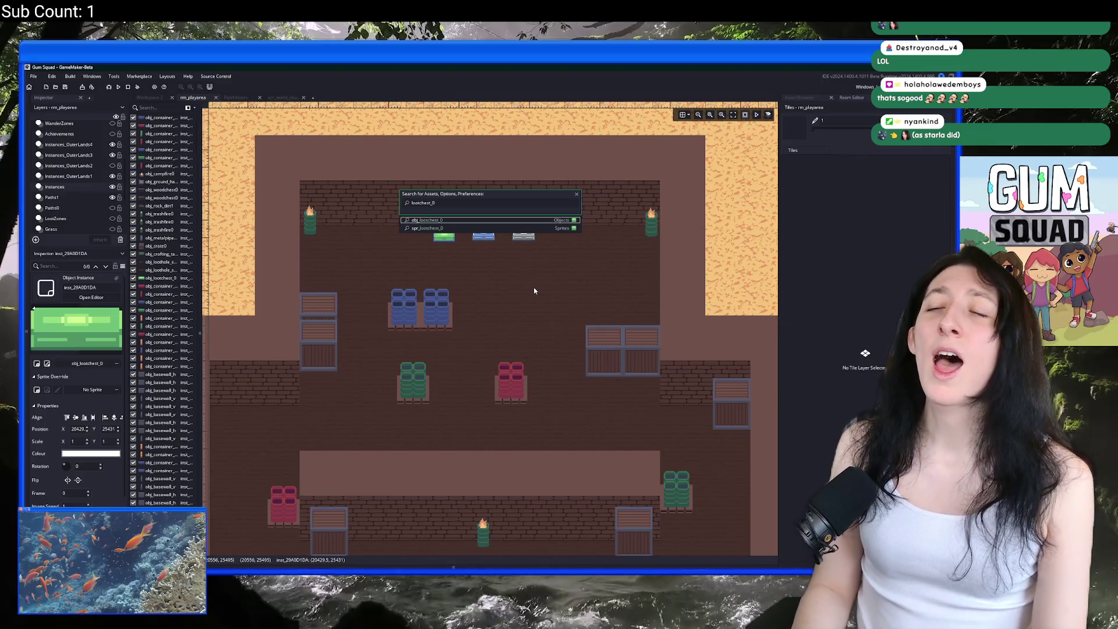
{"action": "key", "text": "Return"}
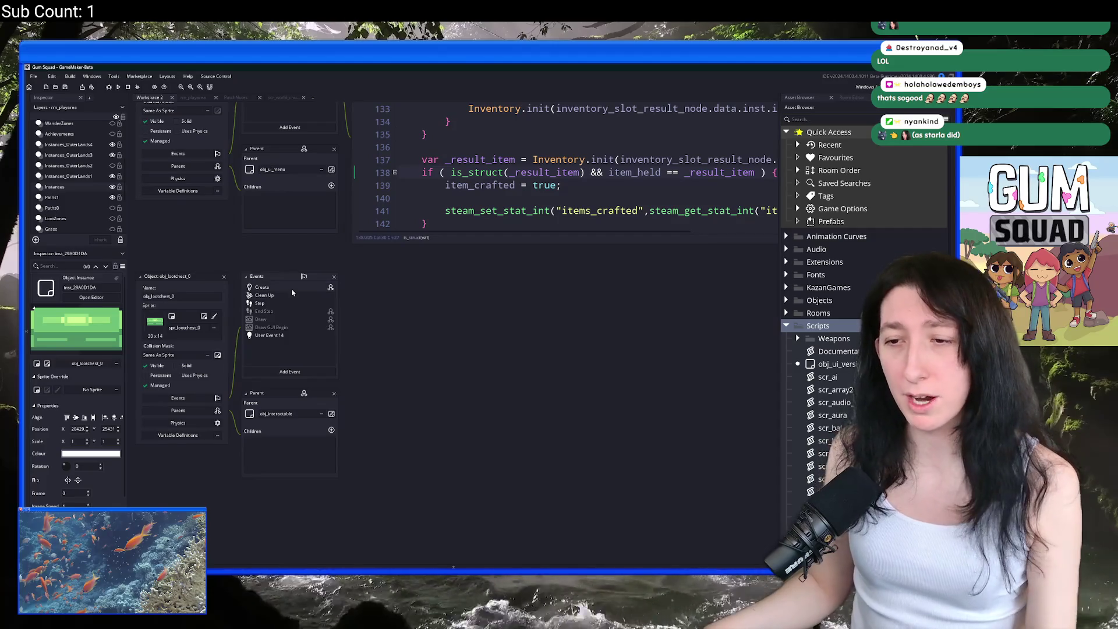
{"action": "key", "text": "ctrl+t"}
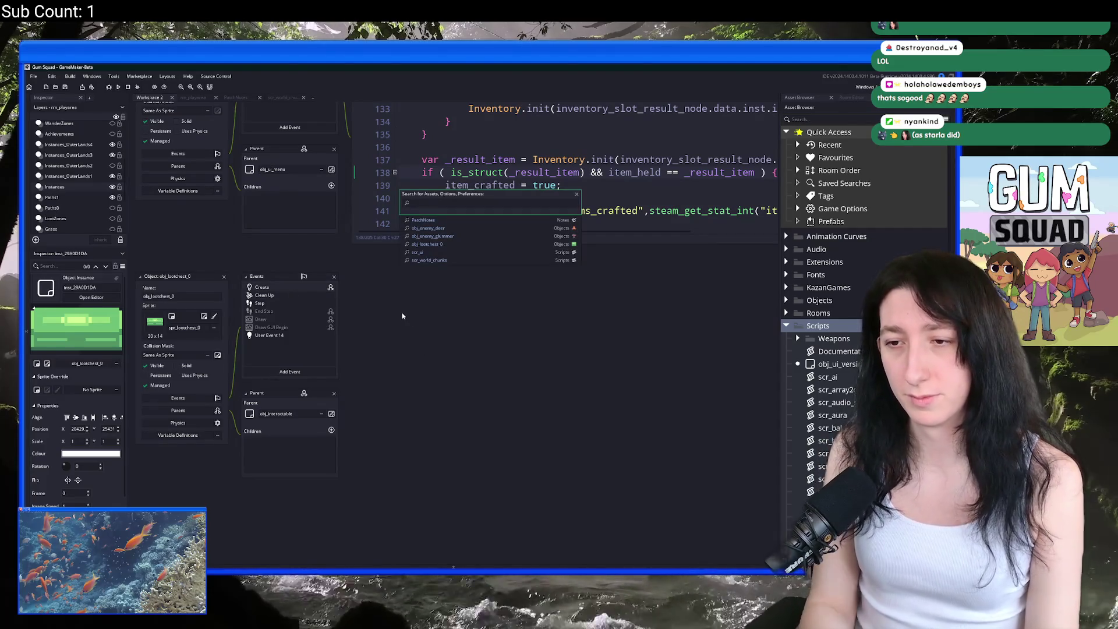
{"action": "key", "text": "Escape"}
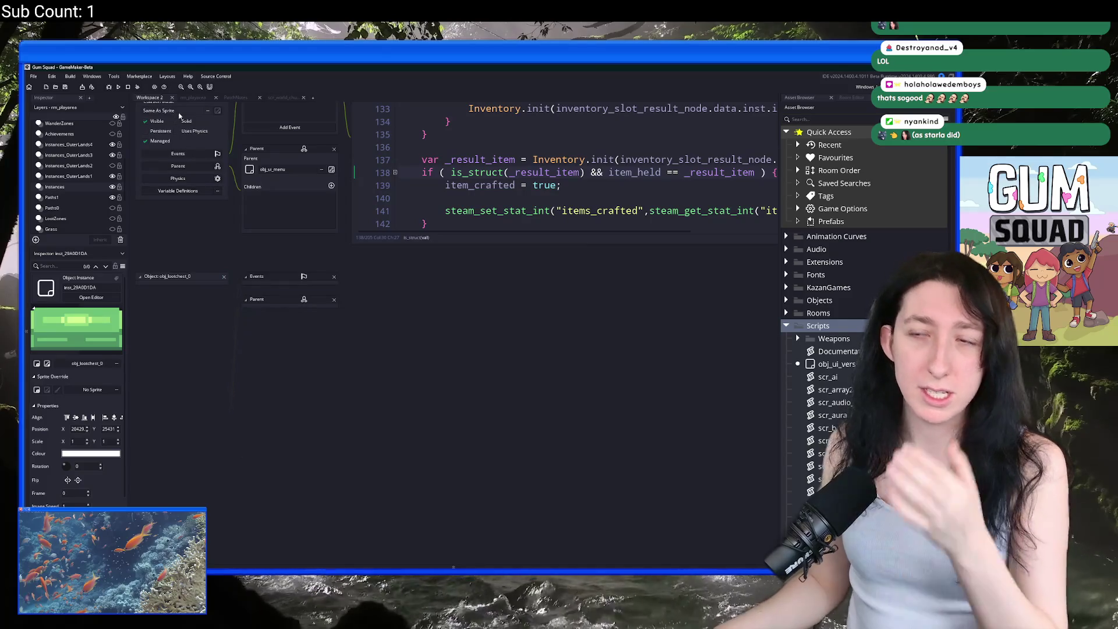
{"action": "left_click", "coordinate": [276, 97]}
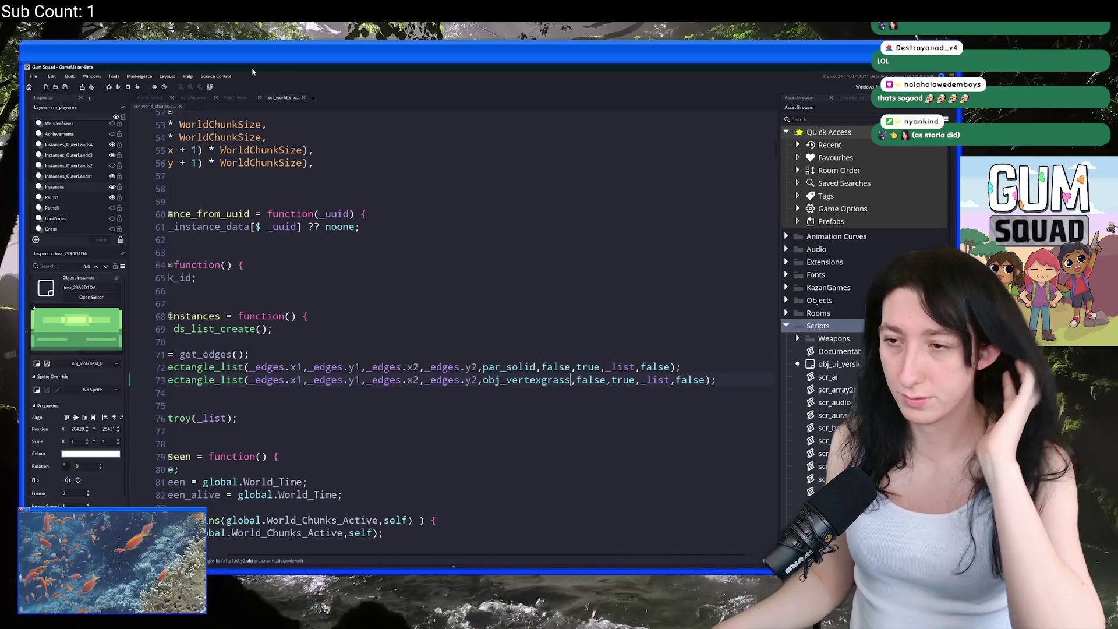
Step: Put the caret at the end of line 73, then bring up the Windows Start search
{"action": "left_click", "coordinate": [724, 378]}
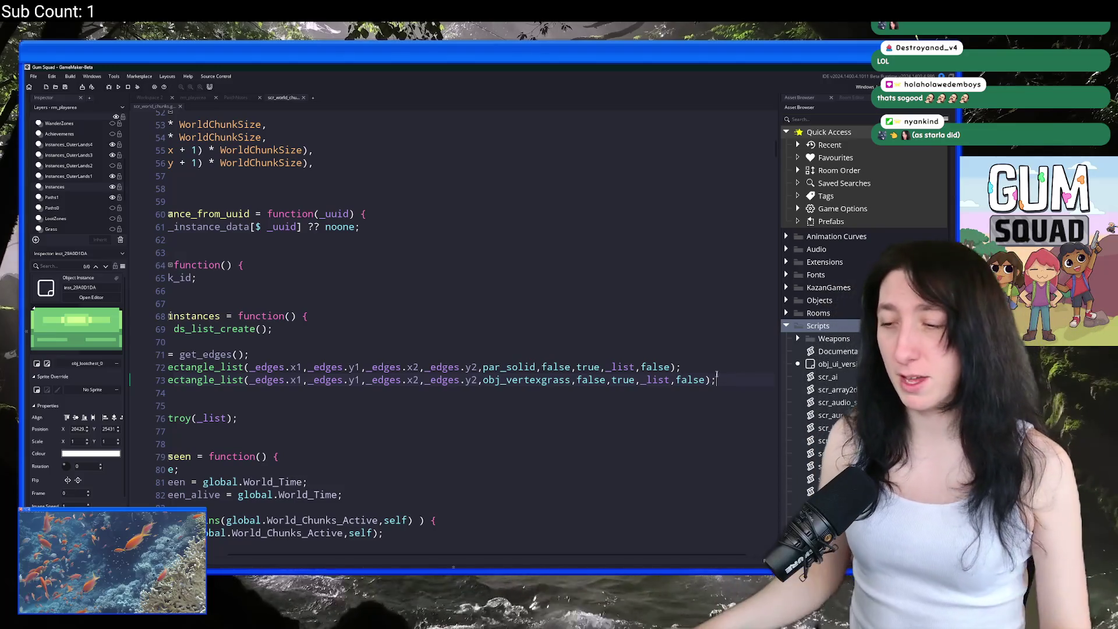
{"action": "key", "text": "super"}
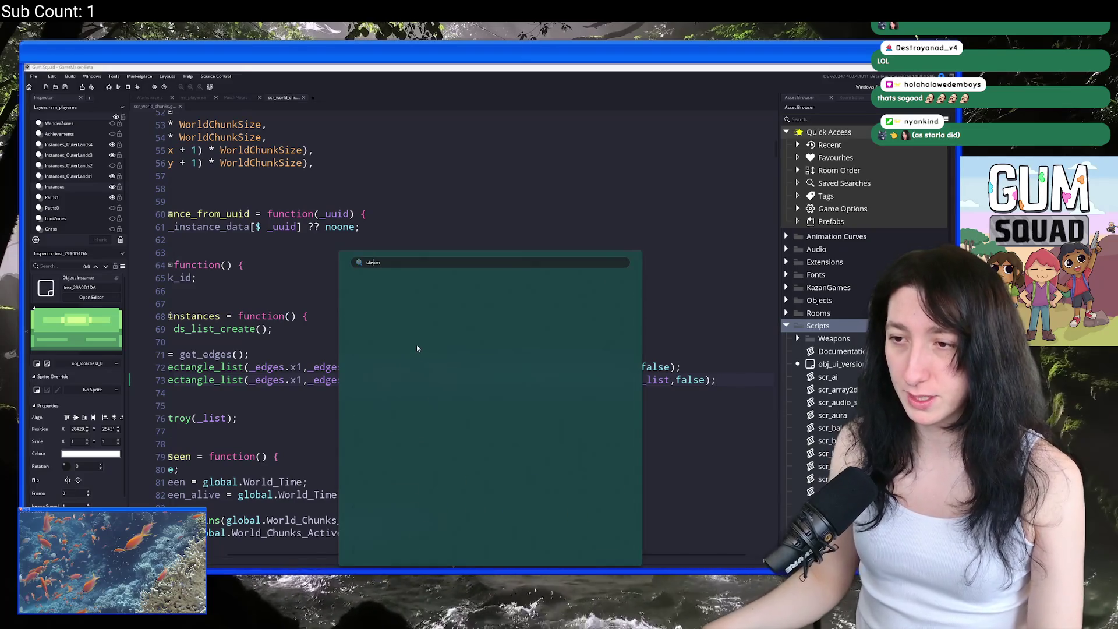
Step: Launch Steam, pause the Gum Squad trailer, and reload the store page
{"action": "type", "text": "steam"}
{"action": "key", "text": "Return"}
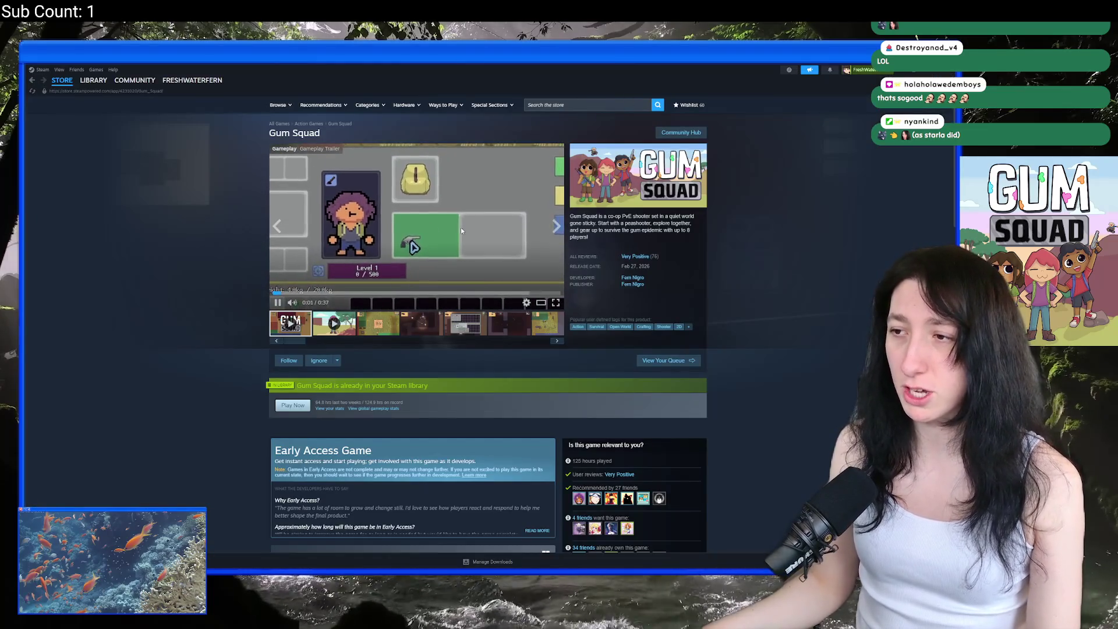
{"action": "left_click", "coordinate": [460, 228]}
{"action": "right_click", "coordinate": [765, 271]}
{"action": "left_click", "coordinate": [779, 300]}
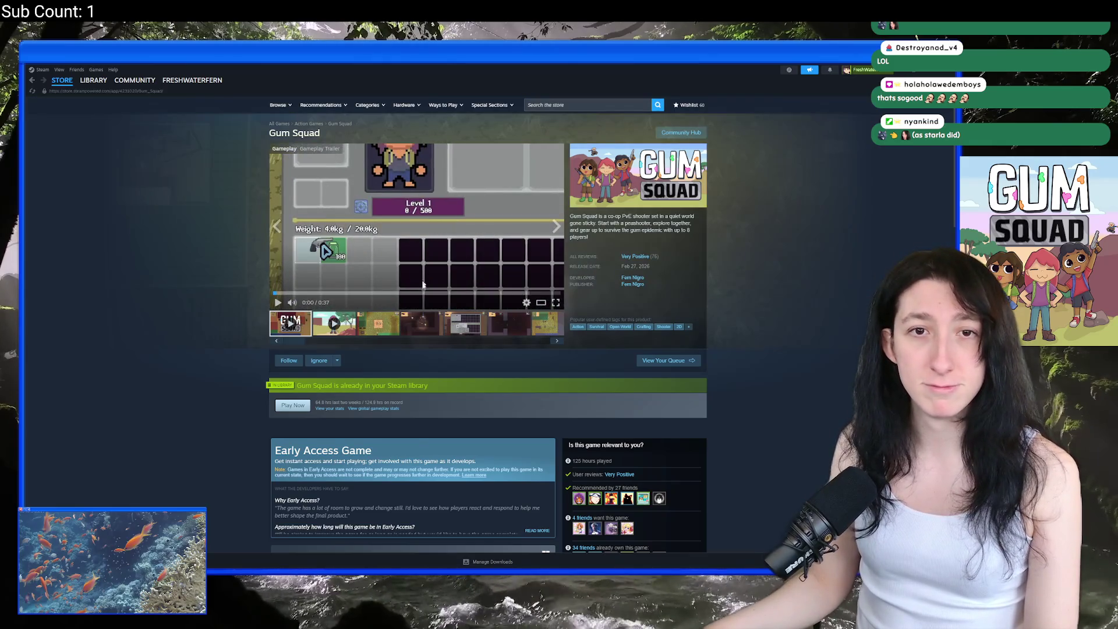
Step: Sort the Gum Squad reviews by Recent, then switch back to GameMaker
{"action": "scroll", "coordinate": [424, 277], "scroll_direction": "down", "scroll_amount": 20}
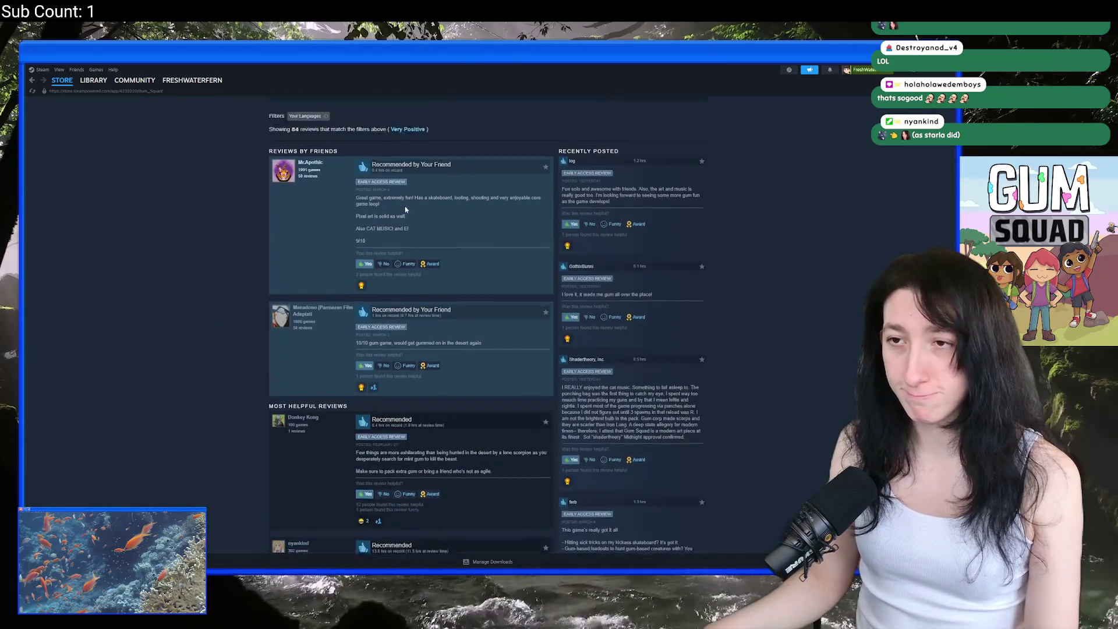
{"action": "scroll", "coordinate": [406, 209], "scroll_direction": "up", "scroll_amount": 2}
{"action": "left_click", "coordinate": [440, 132]}
{"action": "left_click", "coordinate": [442, 176]}
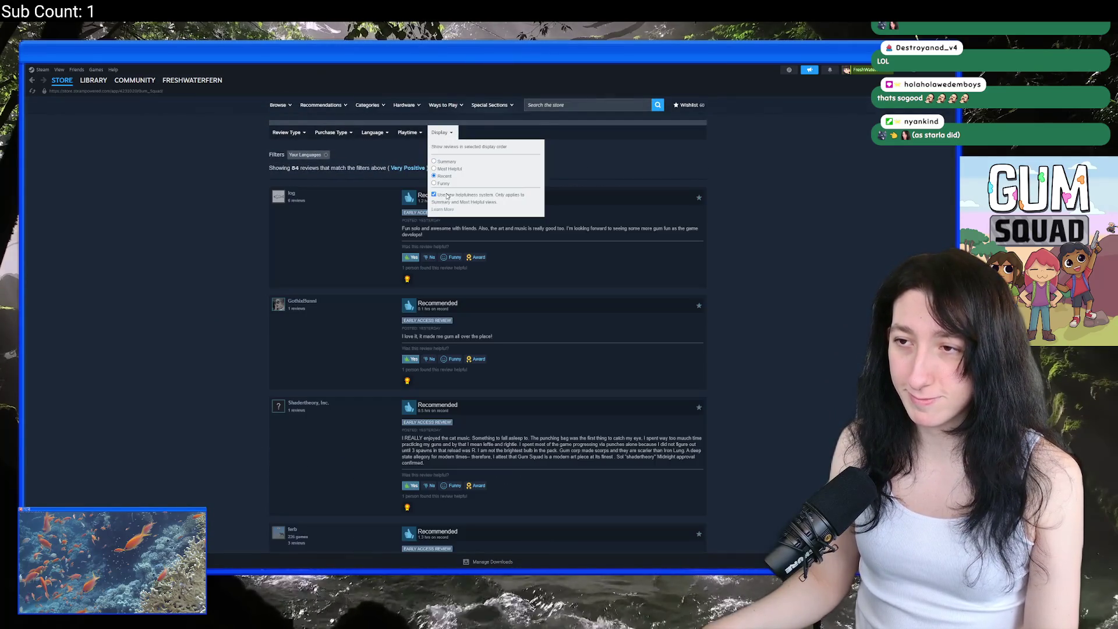
{"action": "scroll", "coordinate": [105, 197], "scroll_direction": "up", "scroll_amount": 8}
{"action": "scroll", "coordinate": [104, 197], "scroll_direction": "up", "scroll_amount": 10}
{"action": "key", "text": "alt+Tab"}
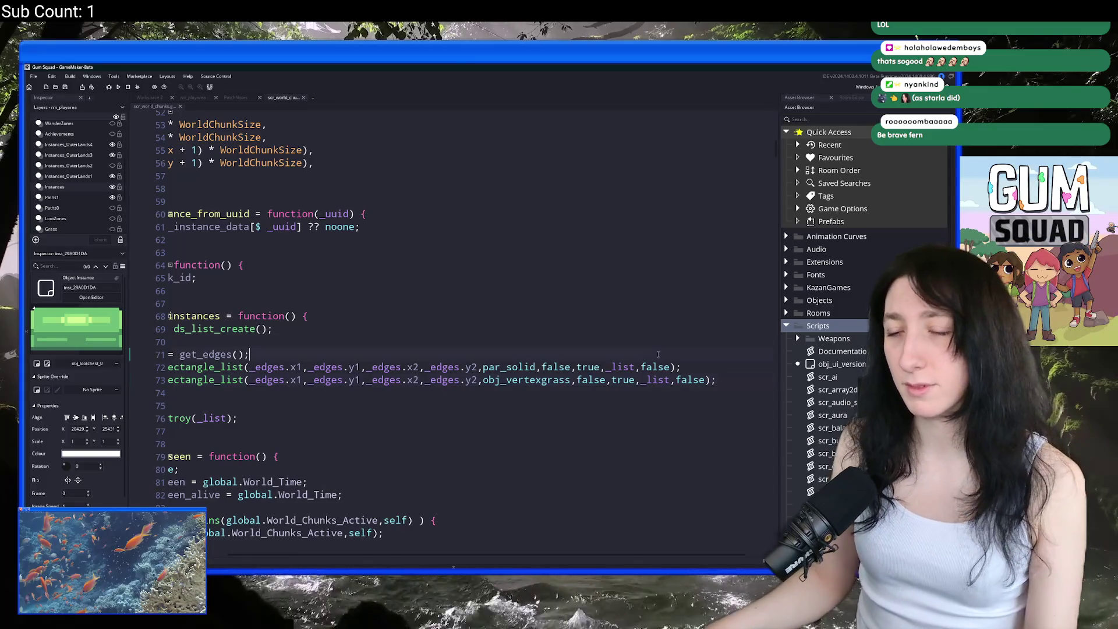
Step: Highlight _list on the obj_vertexgrass line and open the collision_rectangle_list manual page
{"action": "left_click", "coordinate": [749, 384]}
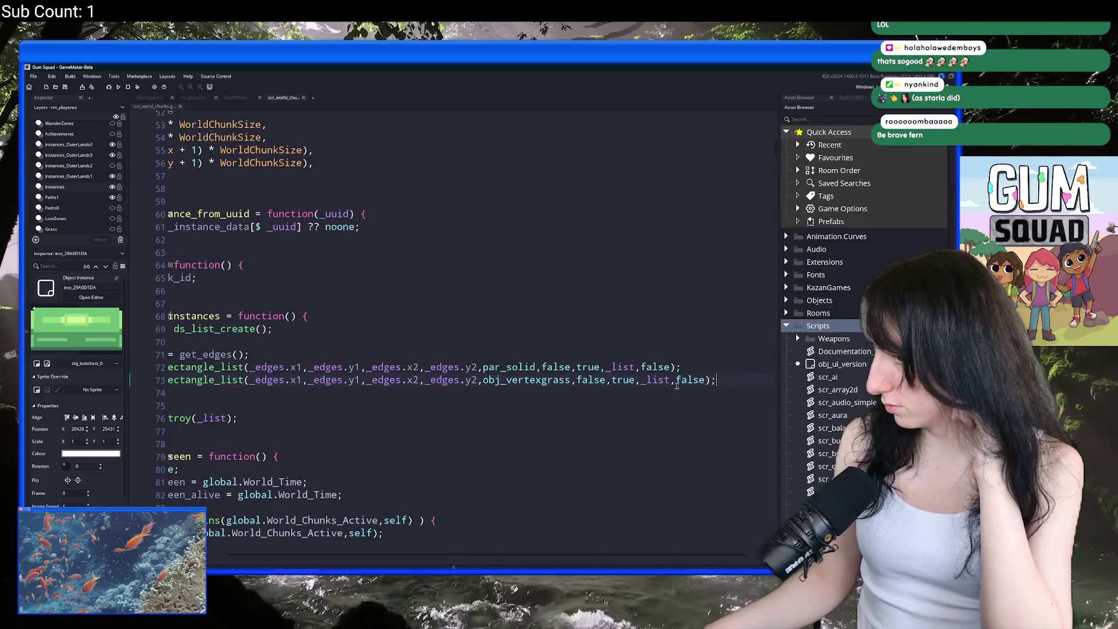
{"action": "double_click", "coordinate": [654, 380]}
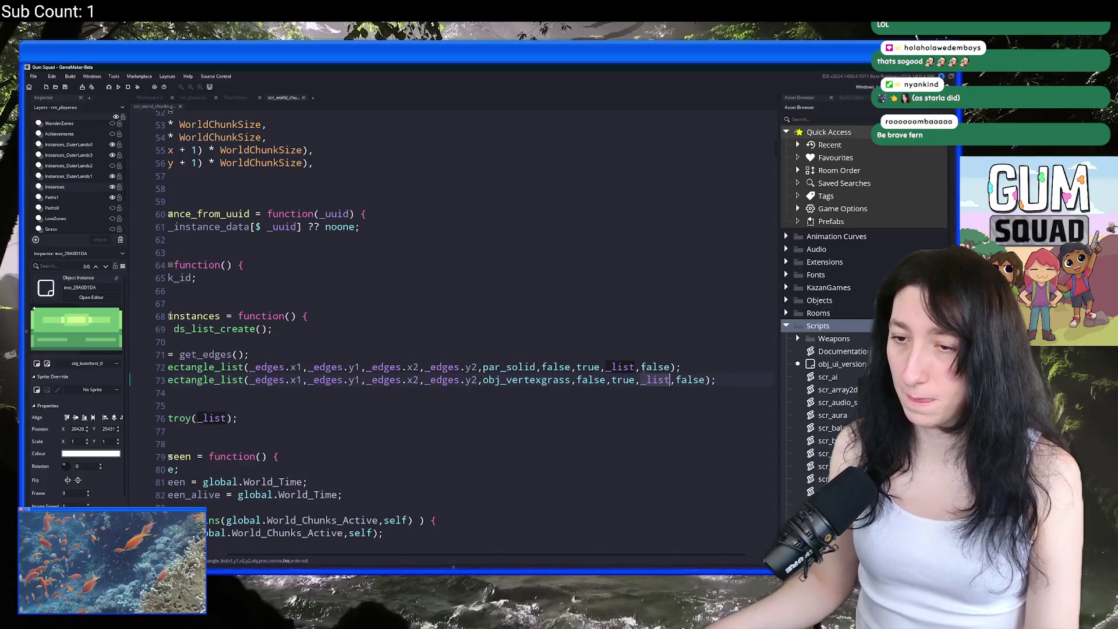
{"action": "left_click", "coordinate": [208, 379]}
{"action": "mouse_move", "coordinate": [208, 376]}
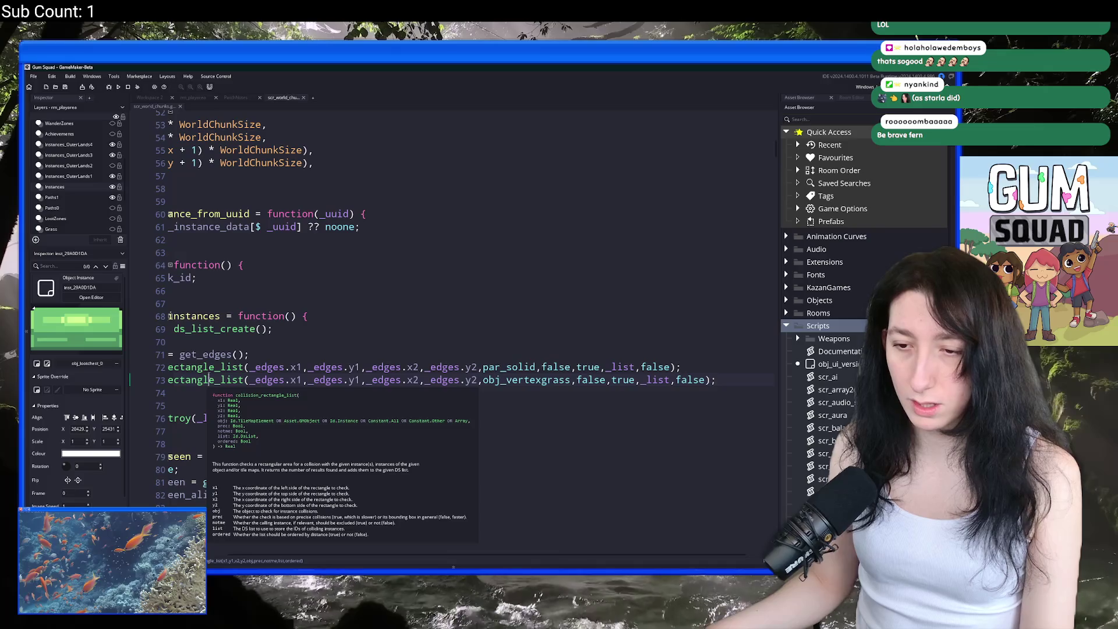
{"action": "middle_click", "coordinate": [203, 380]}
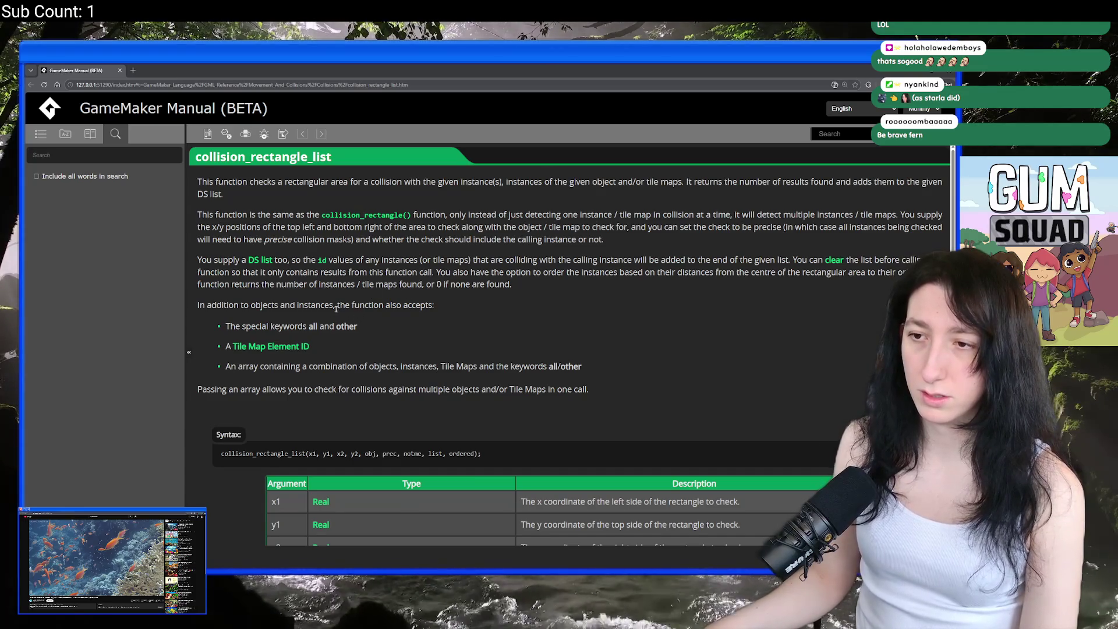
Step: Scroll through the collision_rectangle_list arguments and example, then return to the GameMaker IDE
{"action": "scroll", "coordinate": [335, 315], "scroll_direction": "down", "scroll_amount": 8}
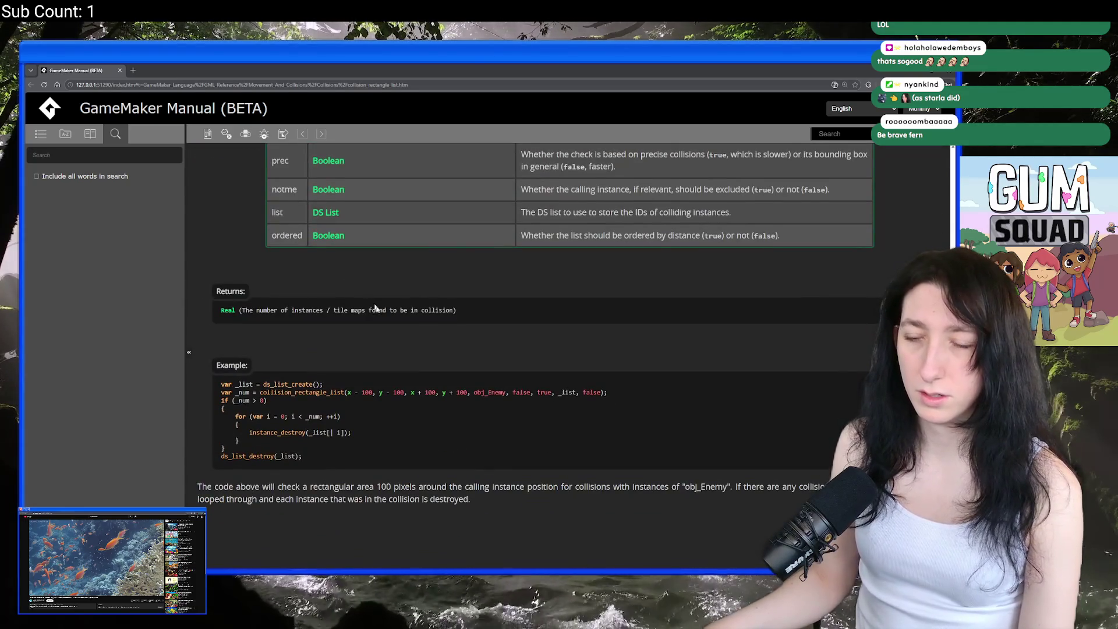
{"action": "scroll", "coordinate": [367, 296], "scroll_direction": "up", "scroll_amount": 5}
{"action": "scroll", "coordinate": [608, 405], "scroll_direction": "down", "scroll_amount": 2}
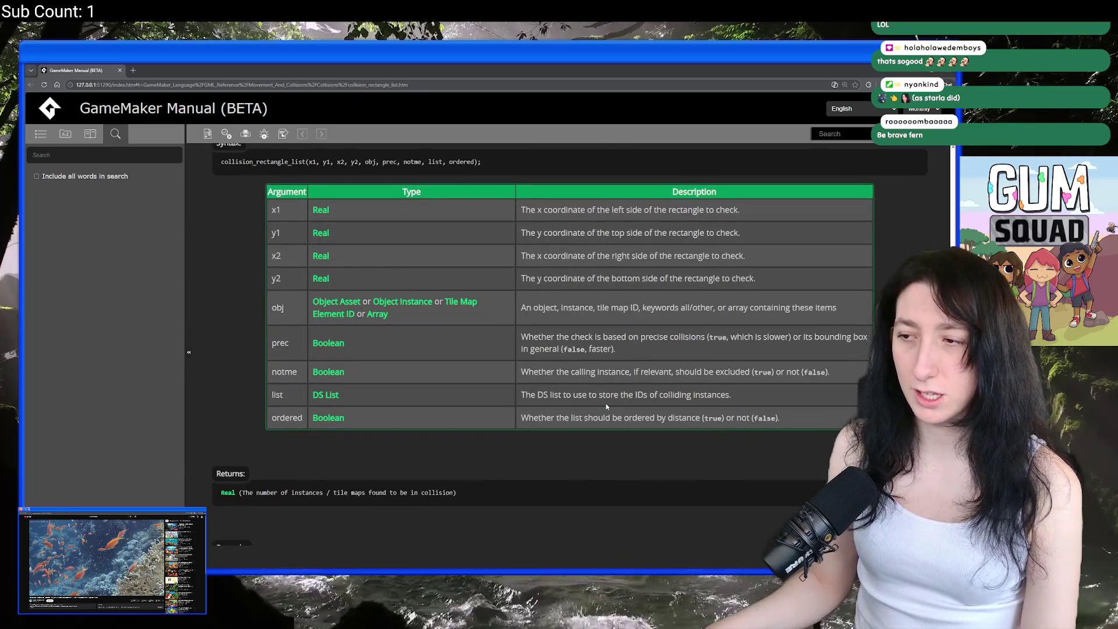
{"action": "scroll", "coordinate": [608, 405], "scroll_direction": "up", "scroll_amount": 5}
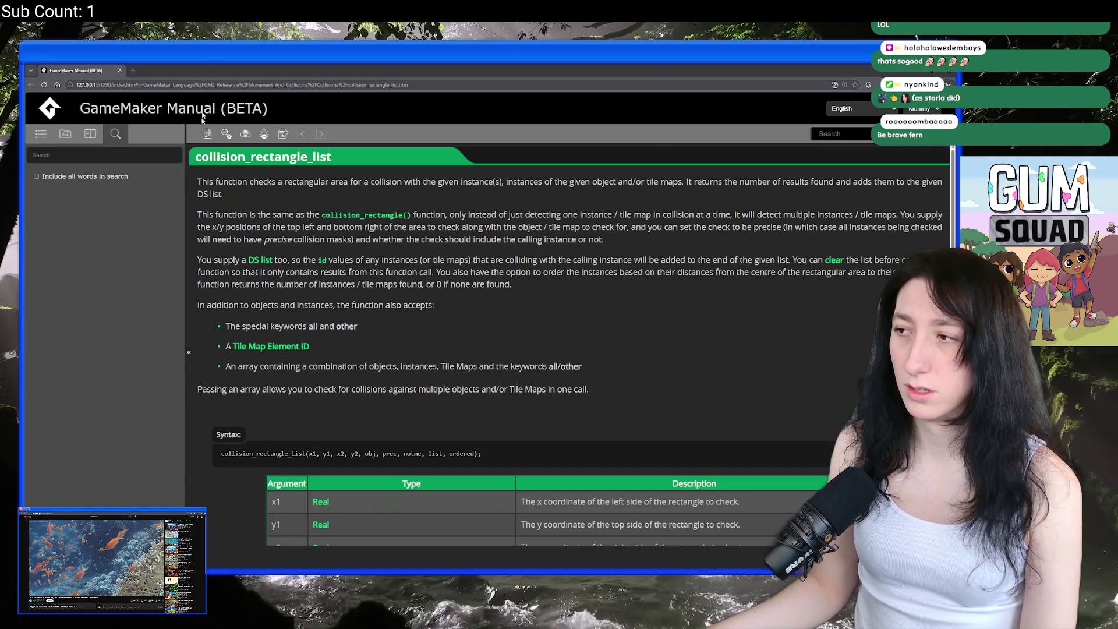
{"action": "key", "text": "alt+Tab"}
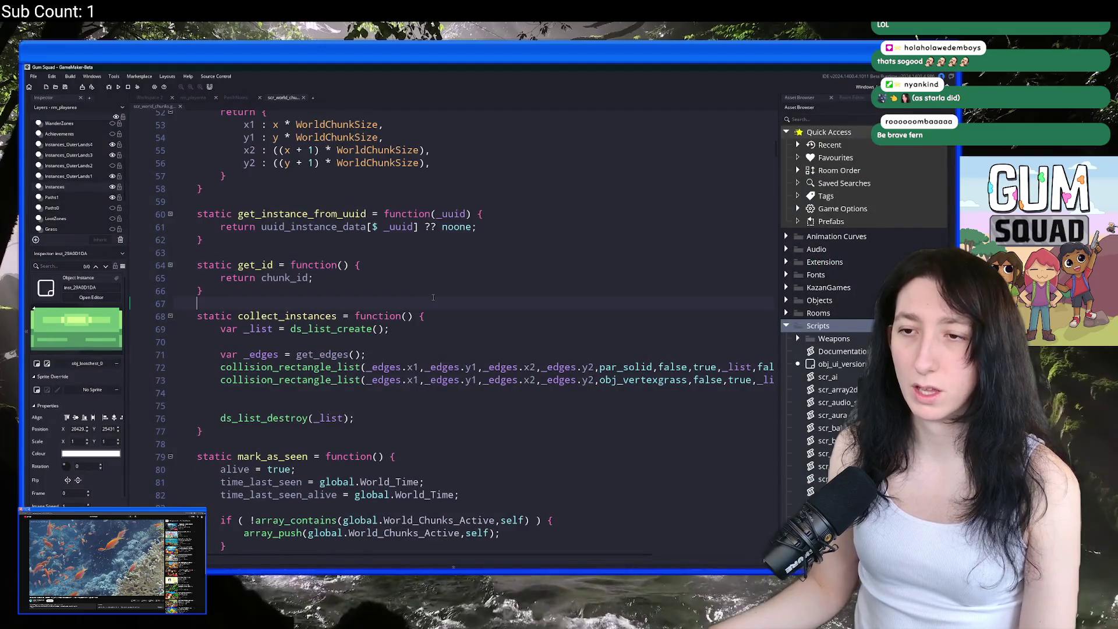
Step: With the caret on blank line 70, hide the Inspector and Asset Browser docks using F12
{"action": "left_click", "coordinate": [440, 290]}
{"action": "key", "text": "F12"}
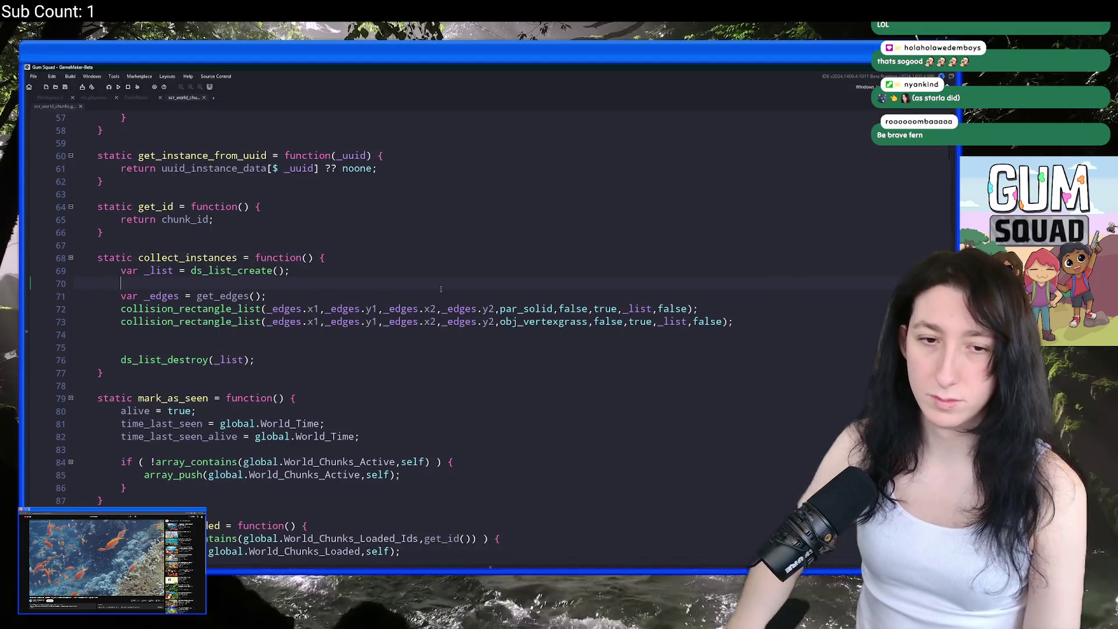
{"action": "mouse_move", "coordinate": [558, 326]}
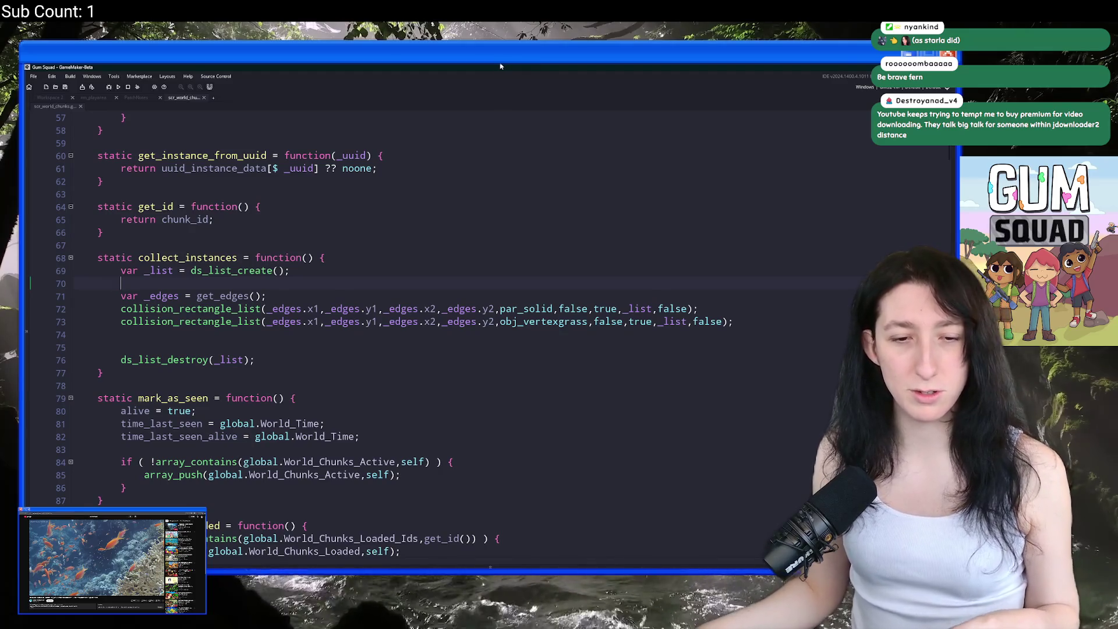
Step: Comment out the obj_vertexgrass collision line and draft a for loop with var _size = ds_list_size(_list);
{"action": "left_click", "coordinate": [121, 321]}
{"action": "key", "text": "ctrl+k"}
{"action": "left_click", "coordinate": [170, 340]}
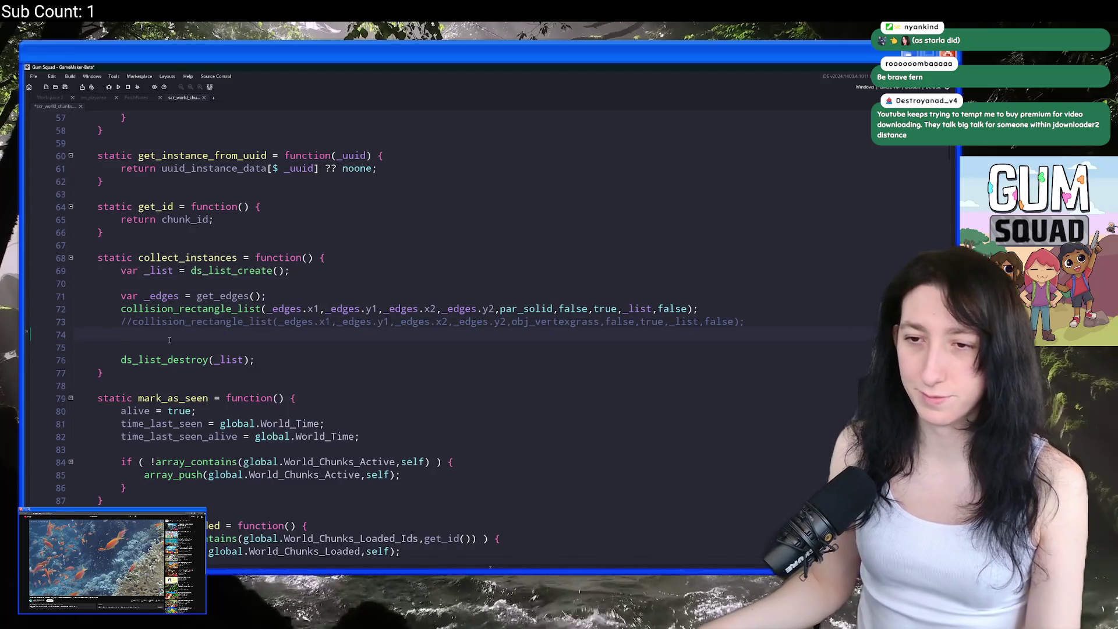
{"action": "type", "text": "for ( "}
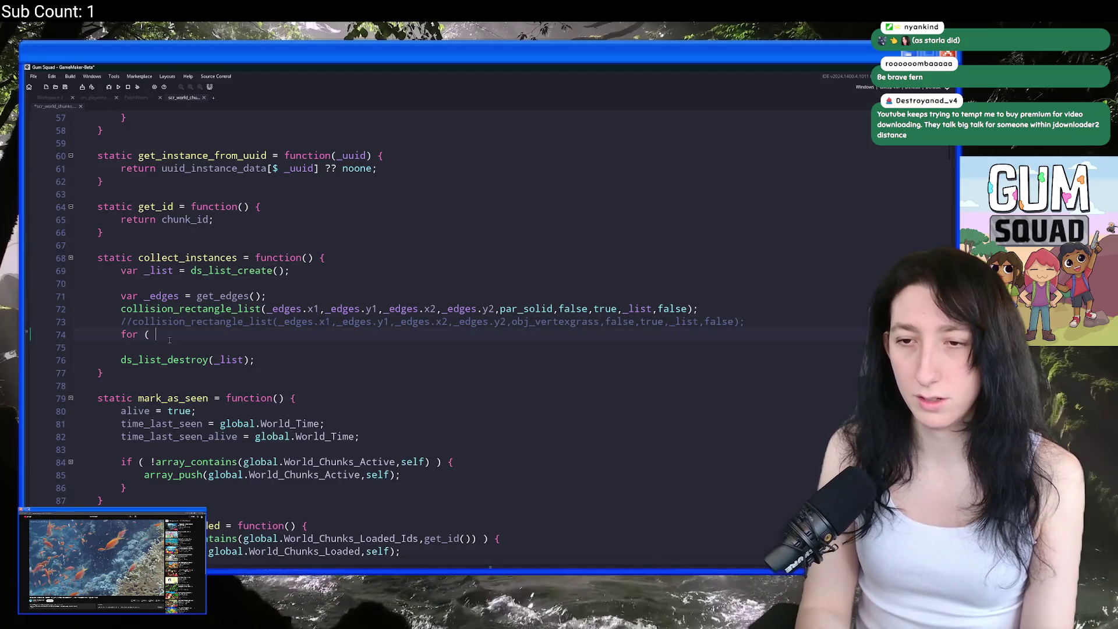
{"action": "type", "text": "var _i = 0; _i <"}
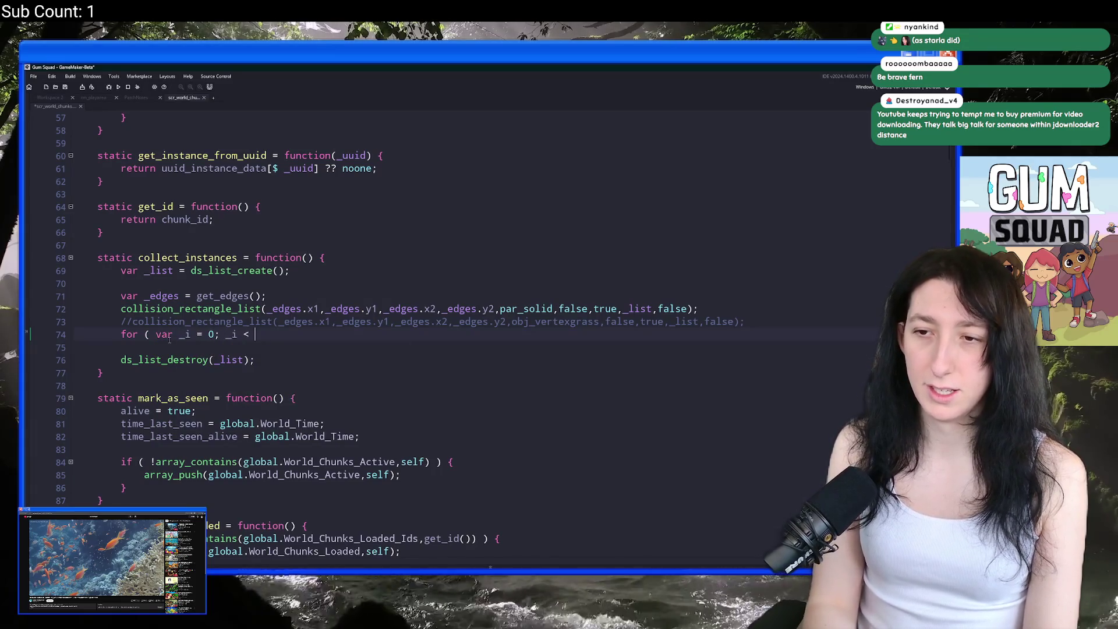
{"action": "type", "text": "kds"}
{"action": "key", "text": "Escape"}
{"action": "key", "text": "Home"}
{"action": "key", "text": "Return"}
{"action": "key", "text": "Up"}
{"action": "type", "text": "var _size = ds_list_size("}
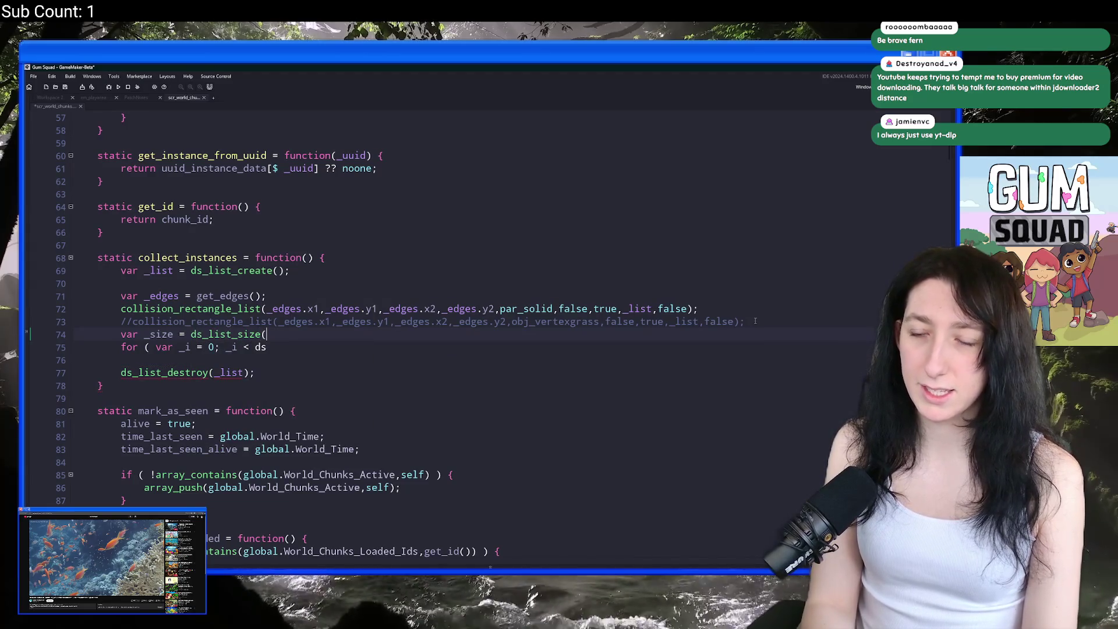
{"action": "type", "text": "_list);"}
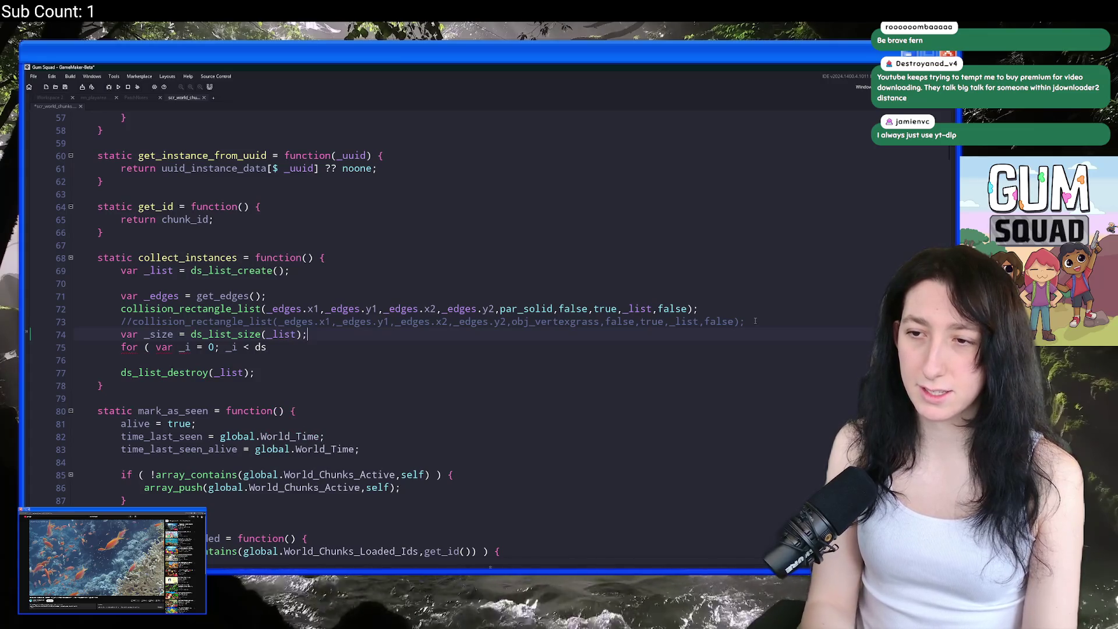
Step: Turn the _size declaration into a repeat ( ds_list_size(_list) header and delete the unfinished for loop
{"action": "left_click_drag", "start_coordinate": [177, 335], "coordinate": [120, 334]}
{"action": "type", "text": "repeatk"}
{"action": "key", "text": "BackSpace"}
{"action": "type", "text": "("}
{"action": "left_click", "coordinate": [316, 351]}
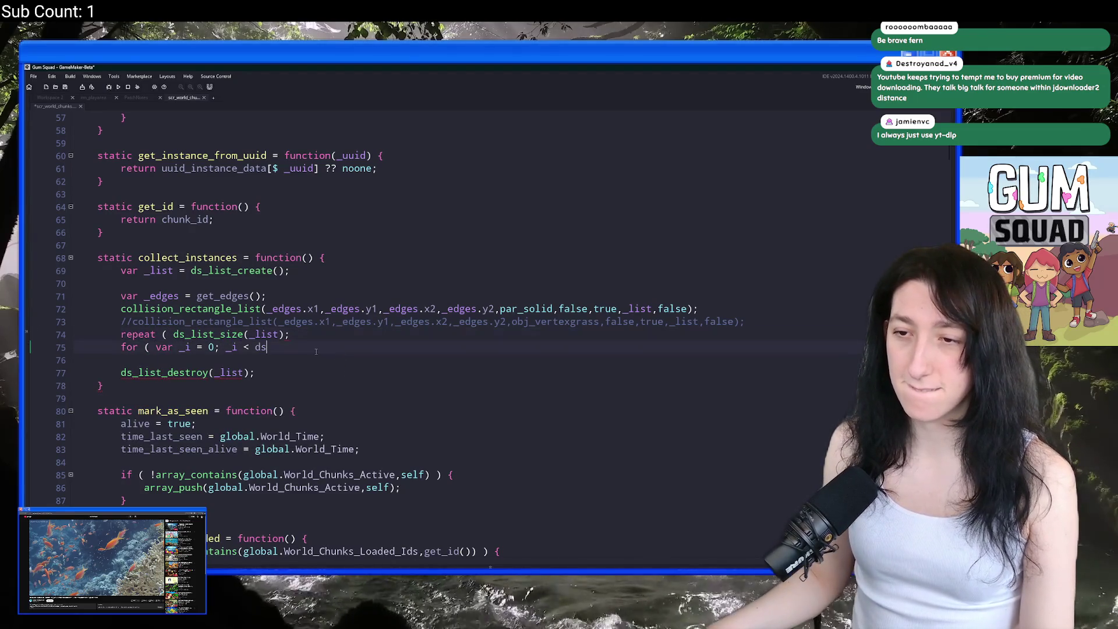
{"action": "scroll", "coordinate": [316, 351], "scroll_direction": "up", "scroll_amount": 2, "text": "ctrl"}
{"action": "scroll", "coordinate": [337, 367], "scroll_direction": "down", "scroll_amount": 3}
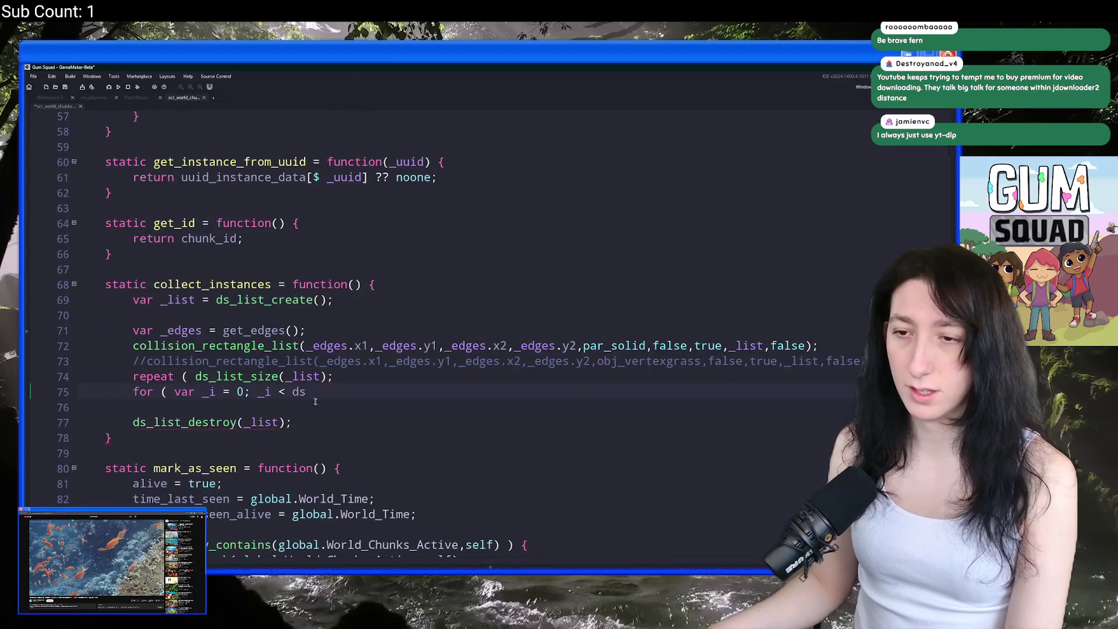
{"action": "left_click", "coordinate": [359, 379]}
{"action": "left_click_drag", "start_coordinate": [315, 333], "coordinate": [399, 318]}
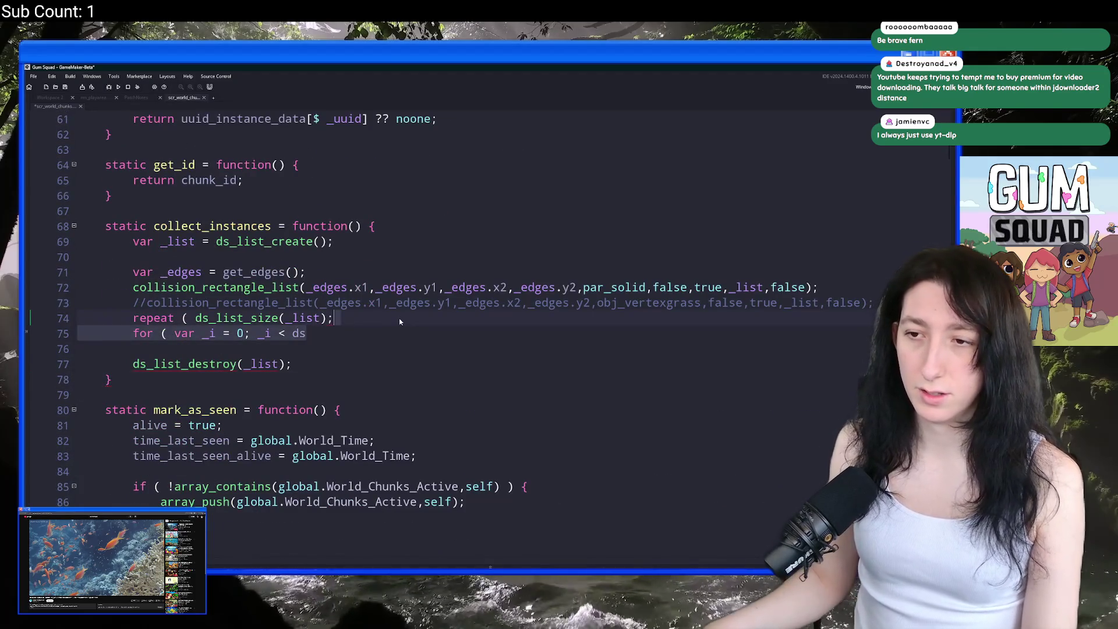
{"action": "key", "text": "BackSpace"}
{"action": "key", "text": "BackSpace"}
Step: Open the repeat block, add var _index = 0; above it, and read _list[| _index] ++ inside
{"action": "type", "text": ") {"}
{"action": "key", "text": "Return"}
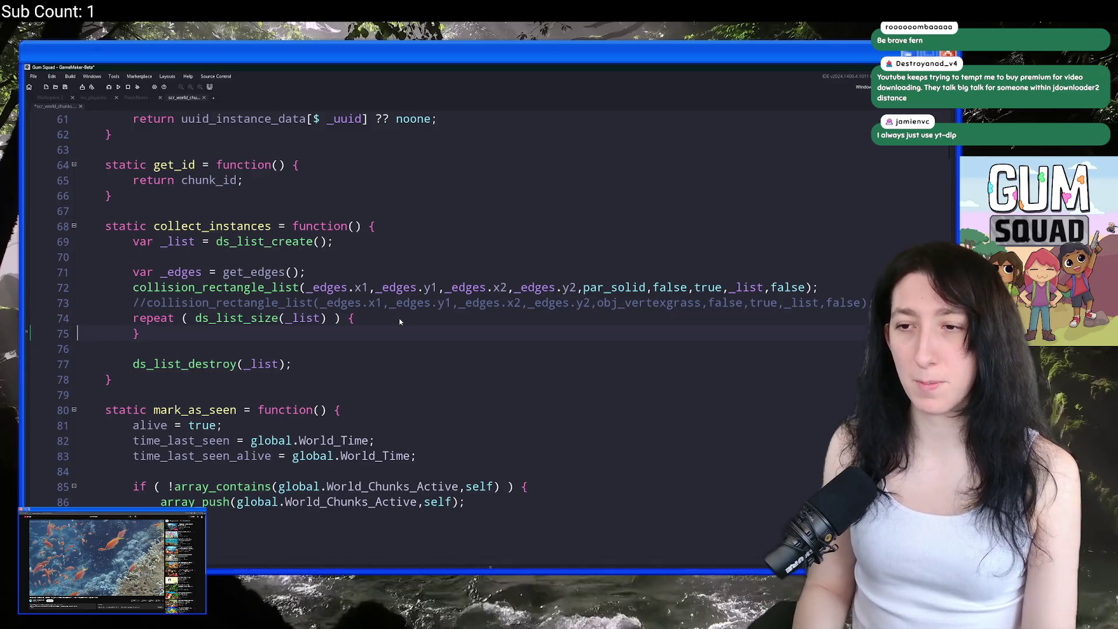
{"action": "key", "text": "Return"}
{"action": "key", "text": "Up"}
{"action": "key", "text": "Home"}
{"action": "key", "text": "Return"}
{"action": "key", "text": "Return"}
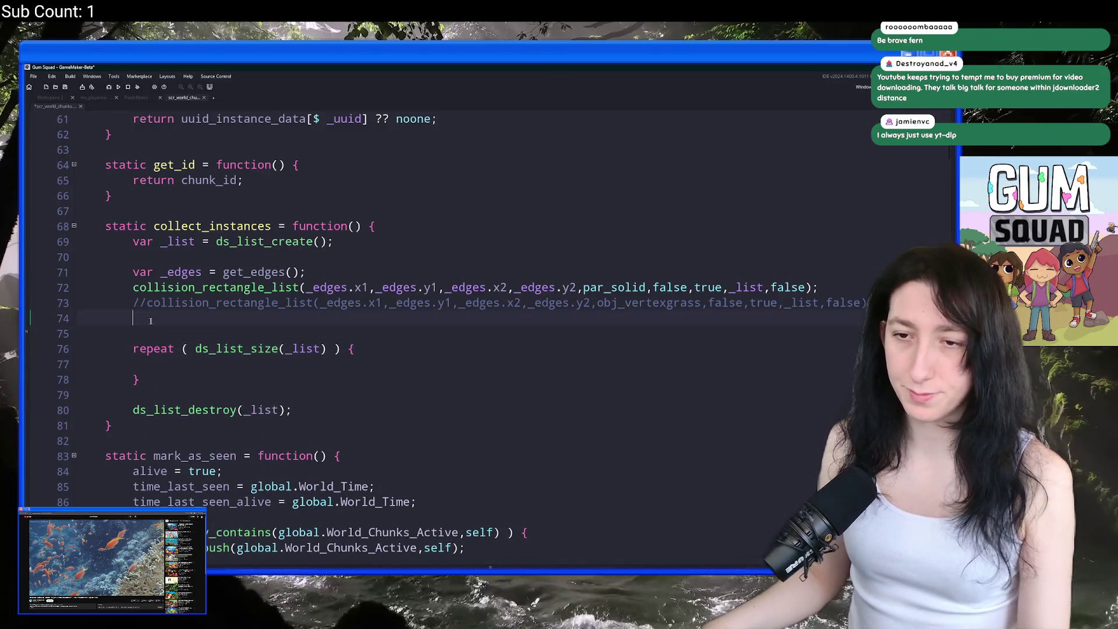
{"action": "left_click", "coordinate": [183, 336]}
{"action": "type", "text": "var _index = 0;"}
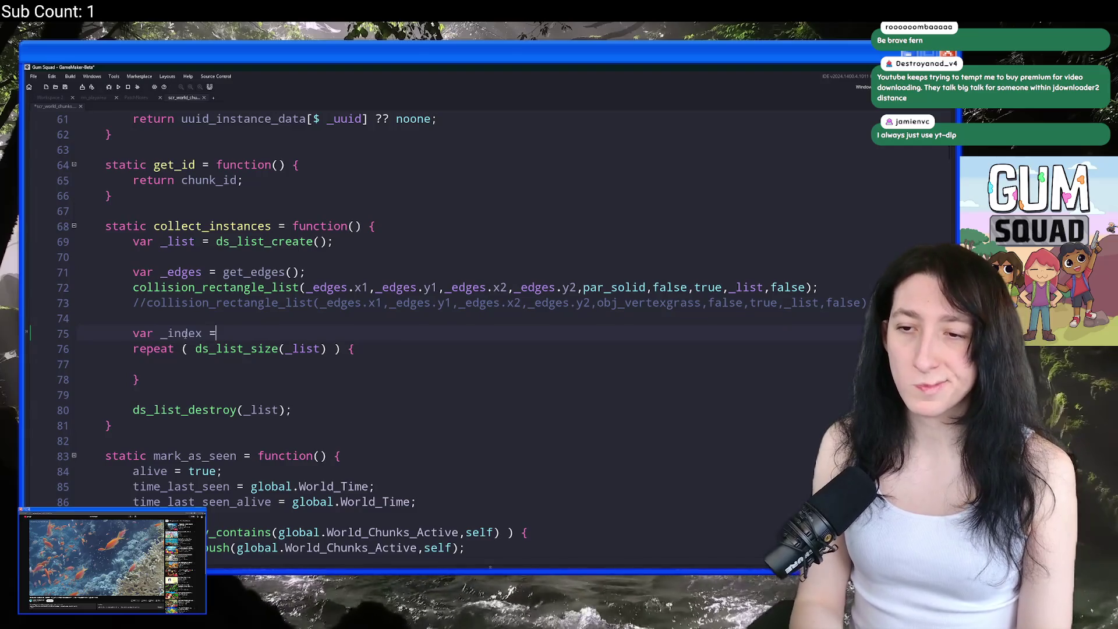
{"action": "key", "text": "Down"}
{"action": "key", "text": "Down"}
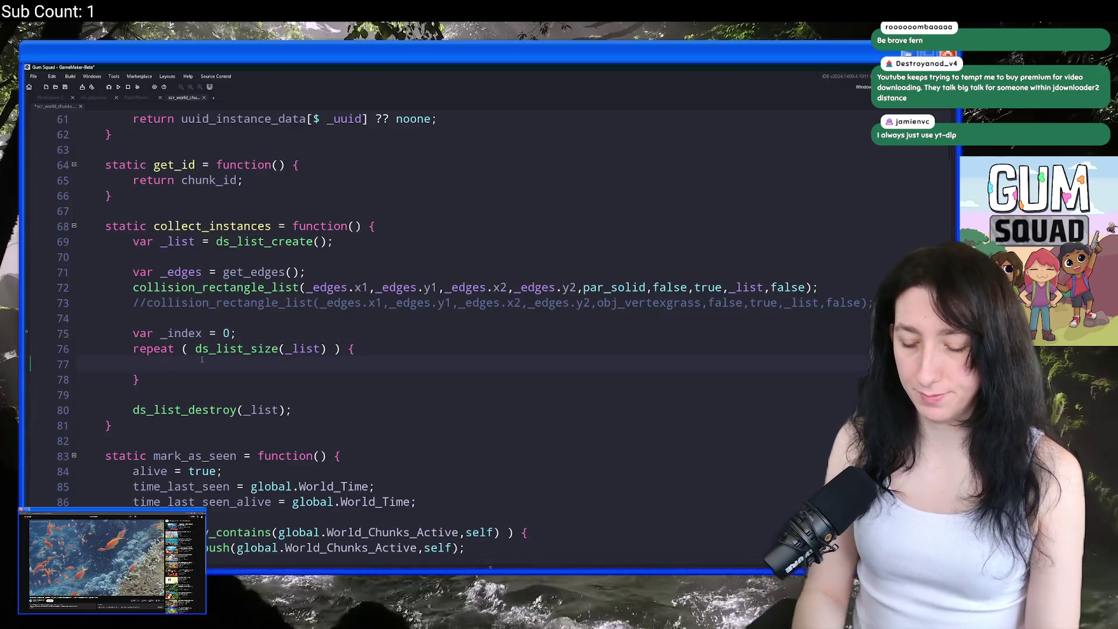
{"action": "type", "text": "_list[p"}
{"action": "key", "text": "BackSpace"}
{"action": "type", "text": "| _index]"}
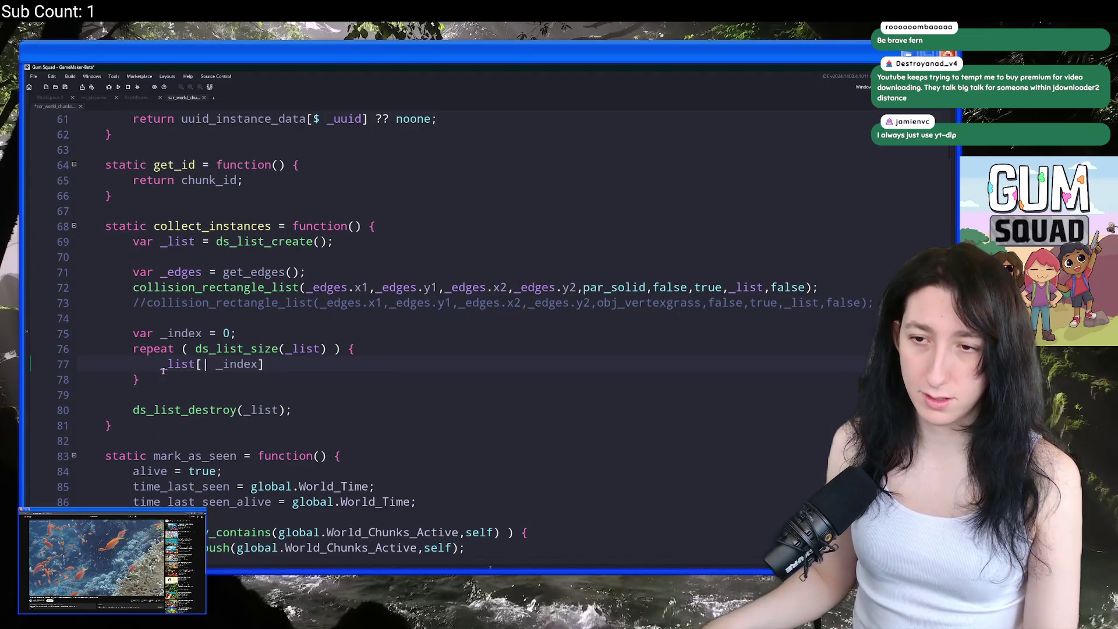
{"action": "type", "text": " ++"}
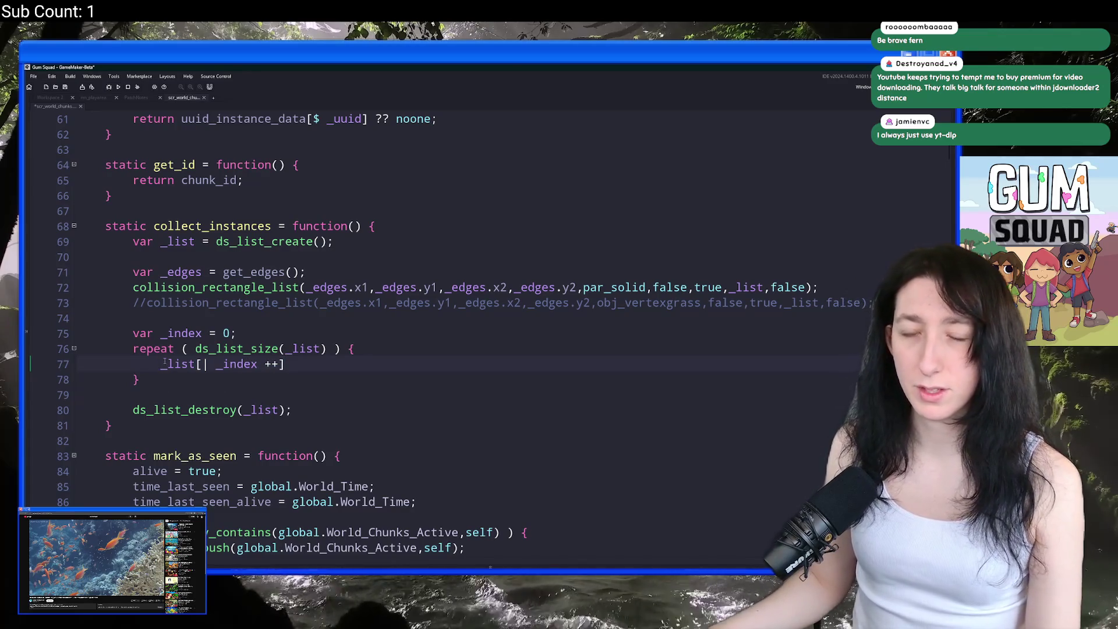
{"action": "mouse_move", "coordinate": [165, 362]}
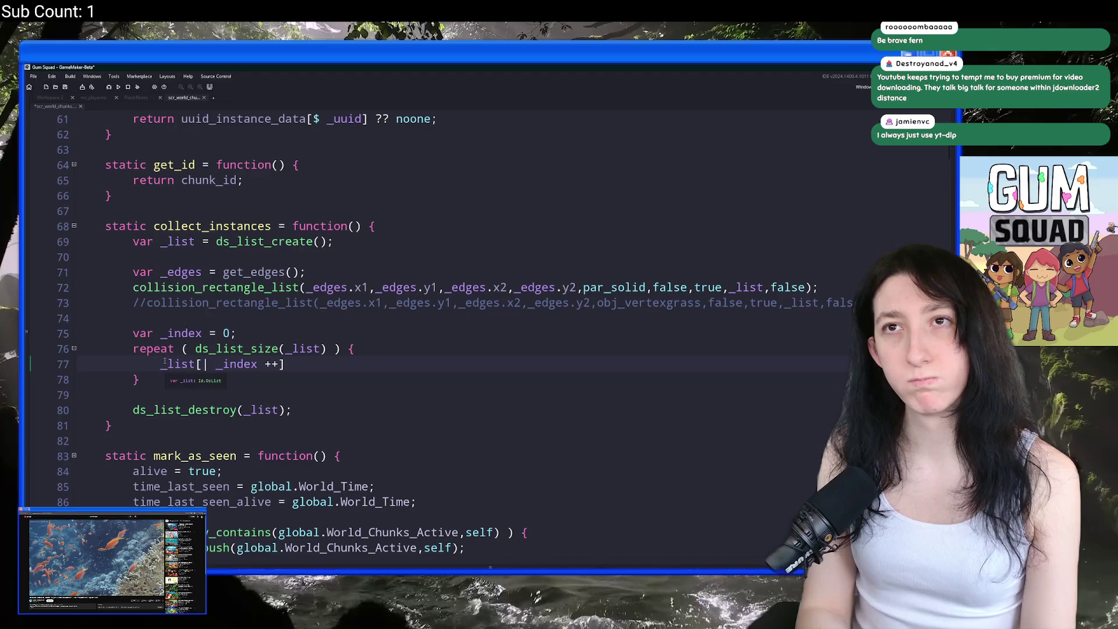